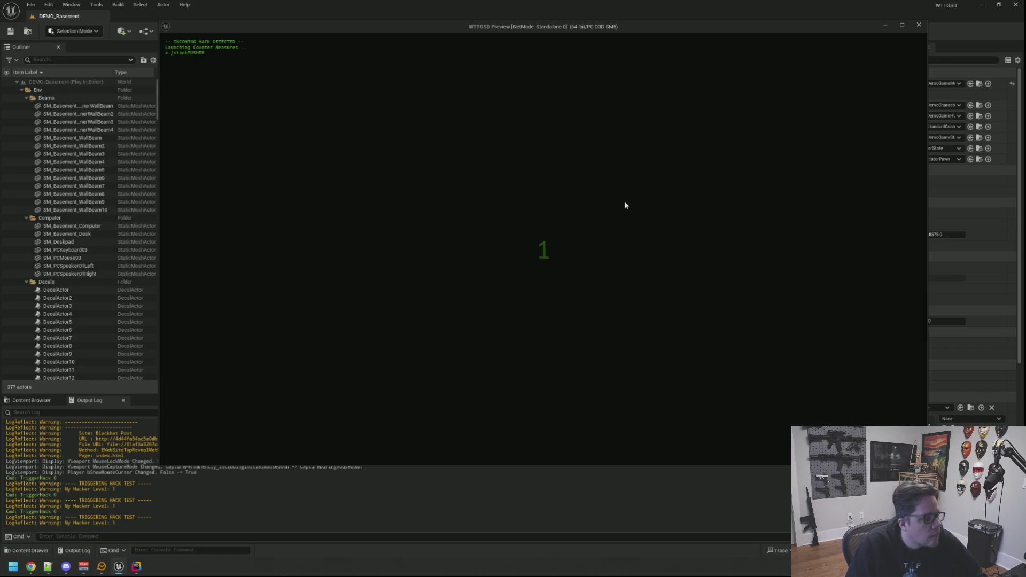
Step: Block the hack with three stack-pusher moves, then recall TriggerHack 0 in the console
click(561, 269)
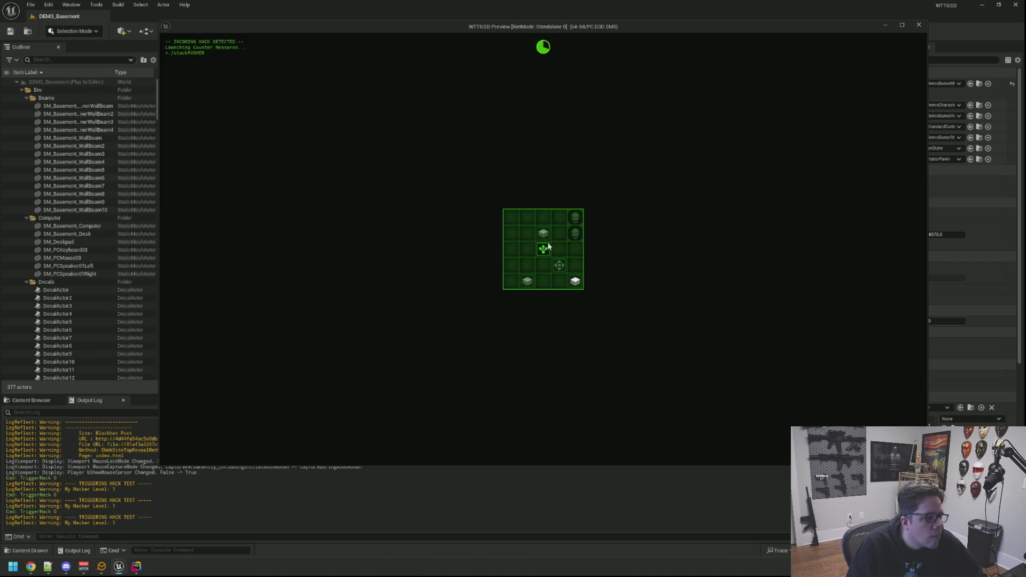
click(528, 250)
click(546, 253)
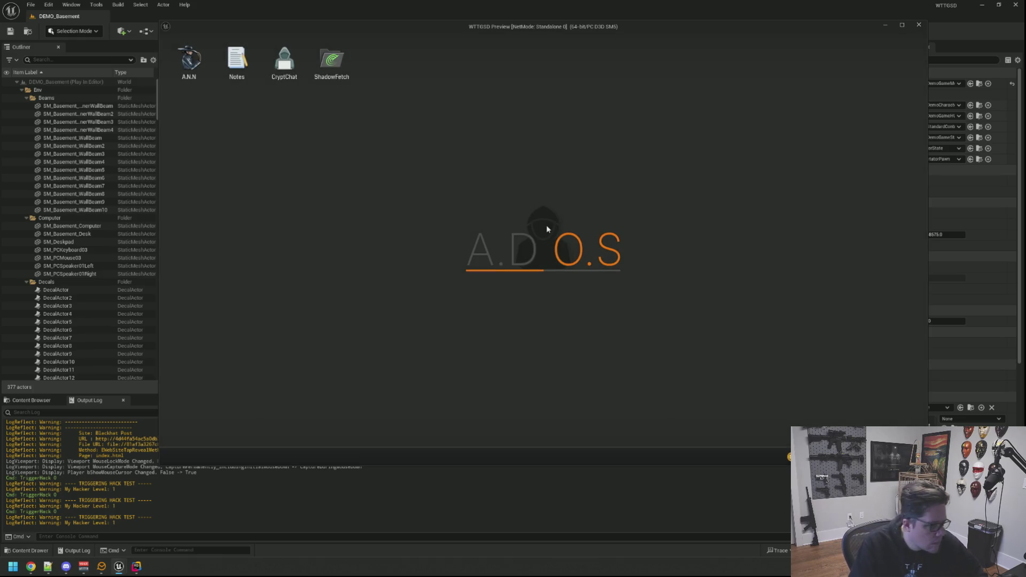
key(grave)
key(Up)
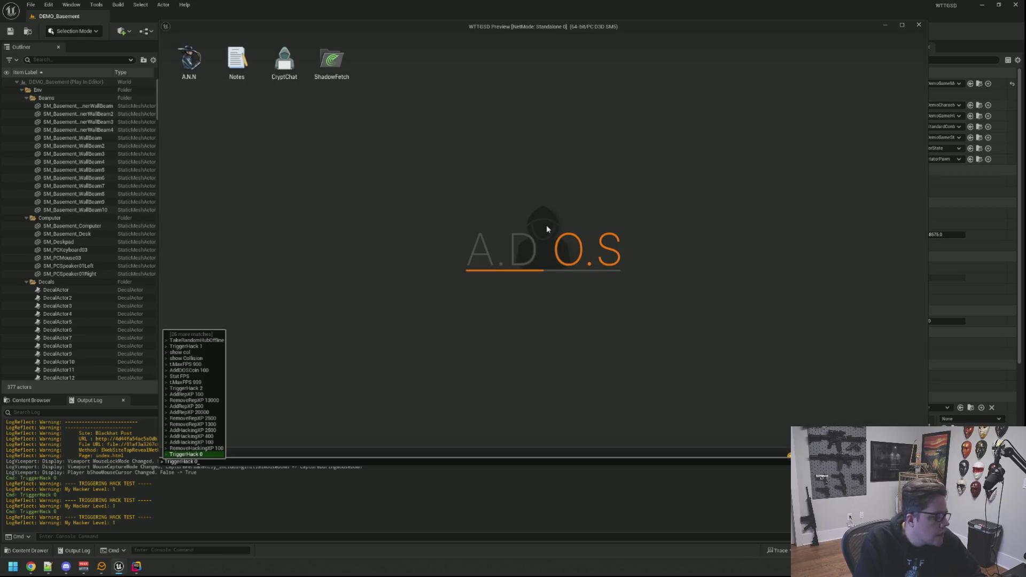
Step: Run TriggerHack 0 and play the 7x7 Stack Pusher grid until the hack fails
key(Return)
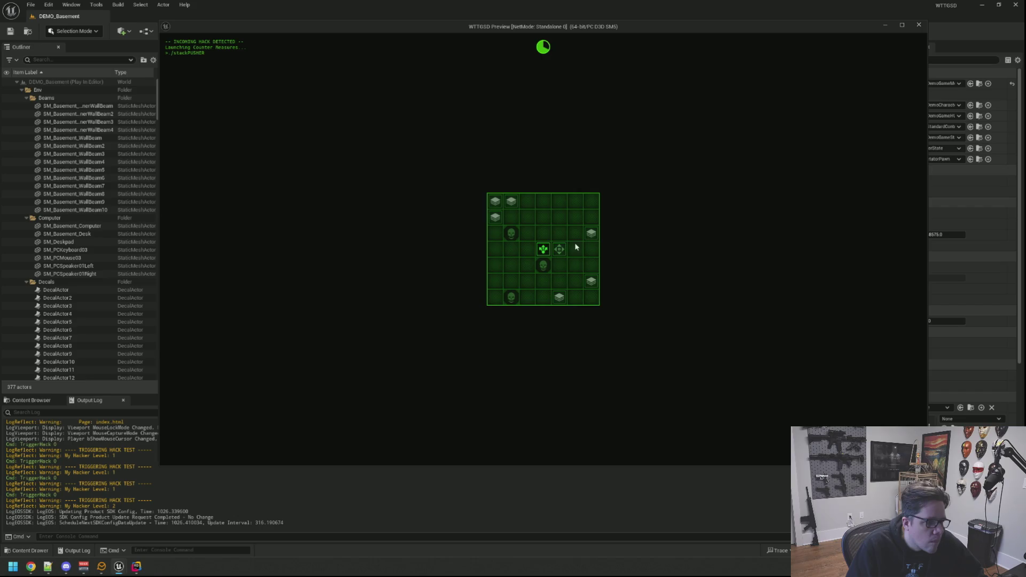
click(559, 249)
click(561, 261)
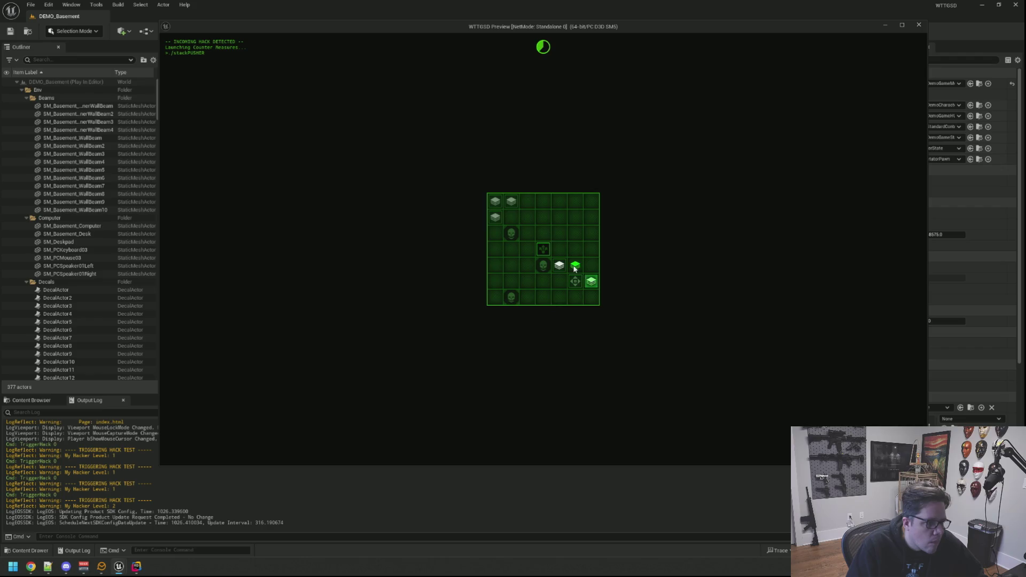
click(575, 265)
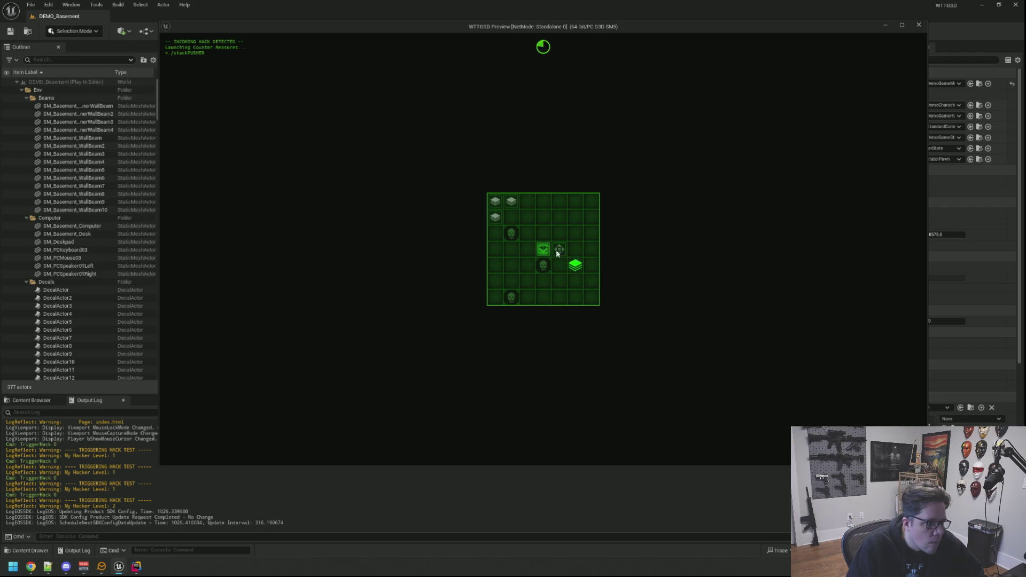
click(528, 232)
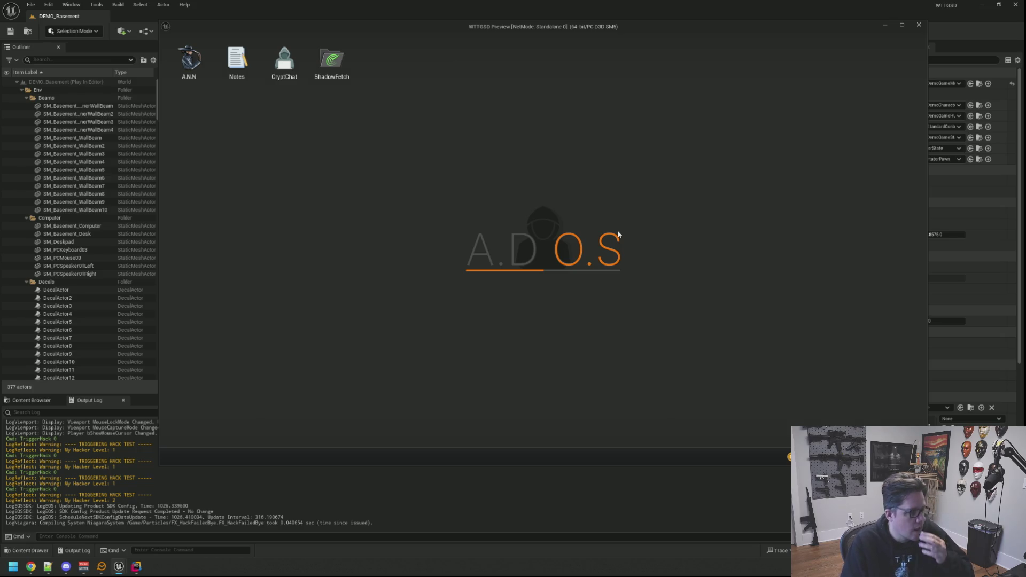
Step: Run TriggerHack 0 once more from the in-game console
key(grave)
key(Up)
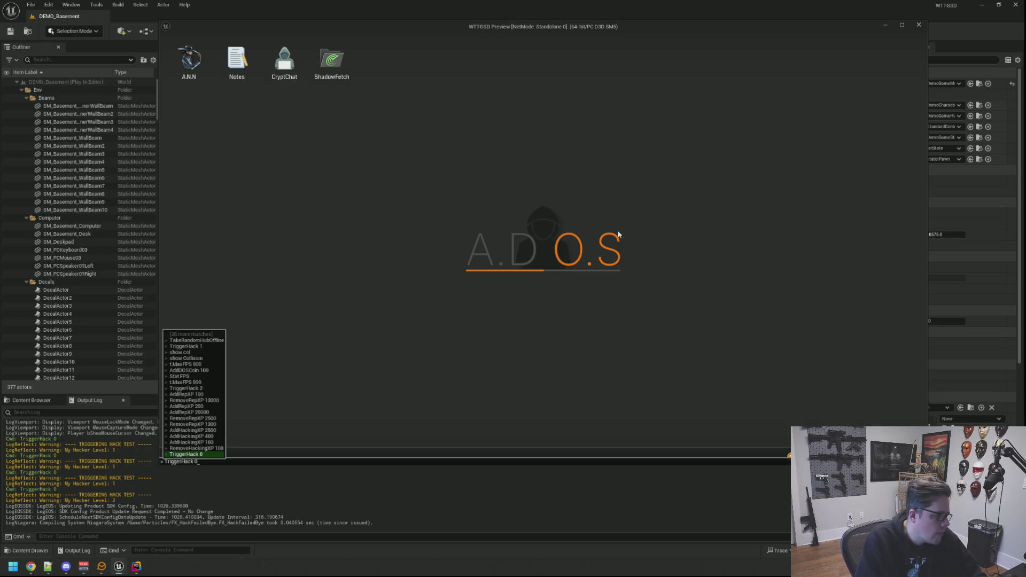
key(Return)
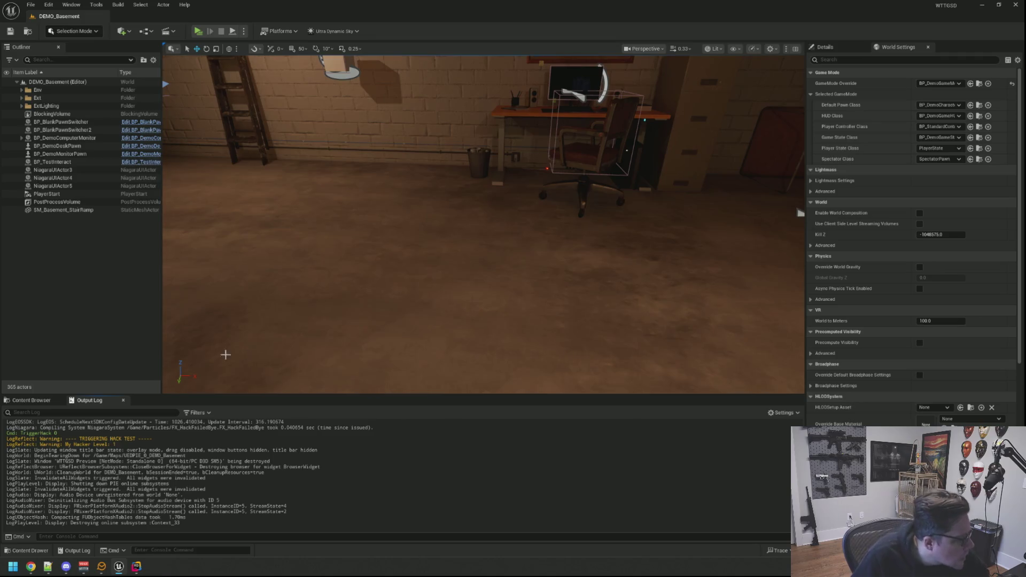
Step: Set SPTier2's Total Time to 15, save the asset, and close its editor
click(32, 400)
double_click(161, 453)
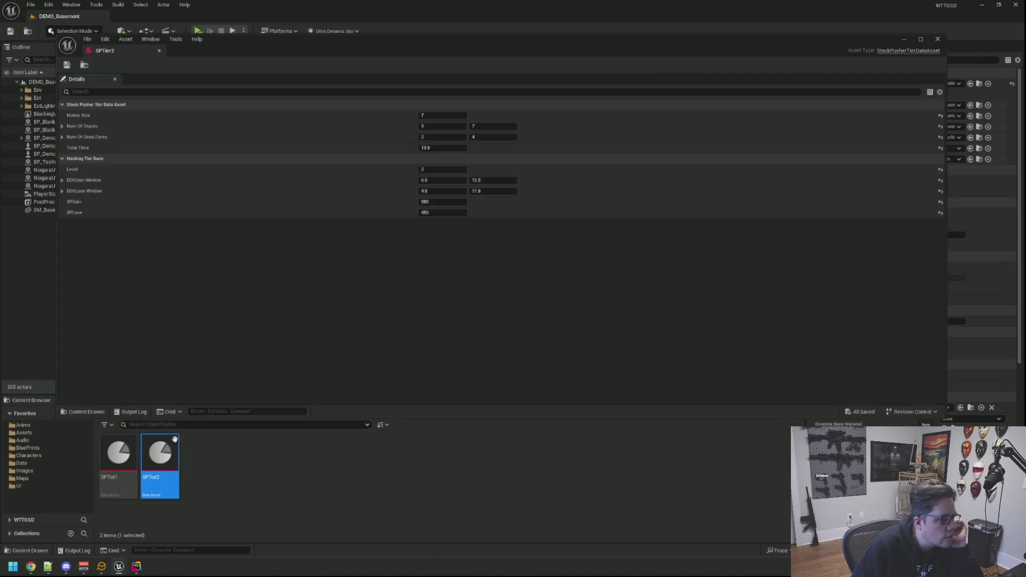
click(443, 147)
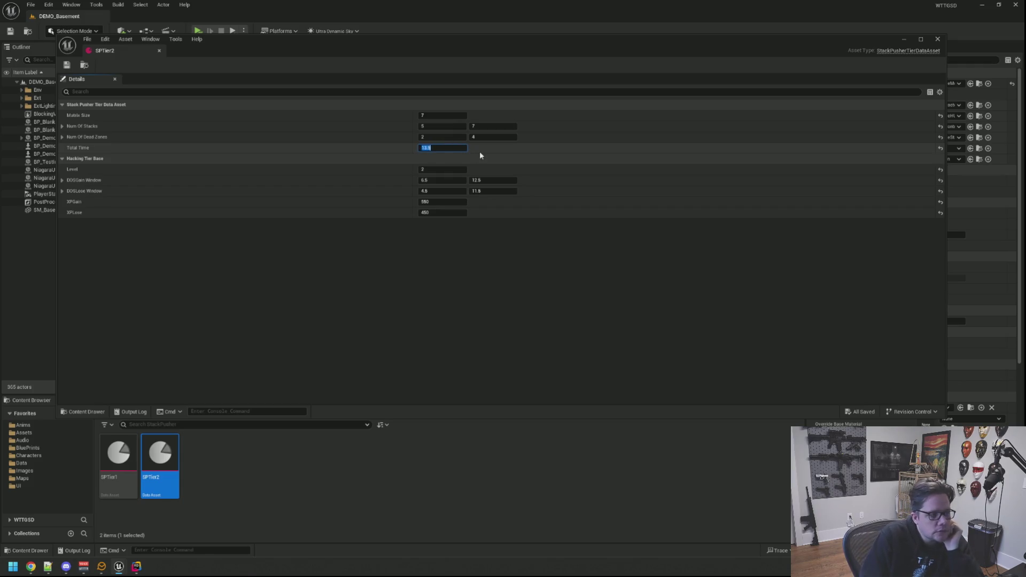
text(15)
key(Return)
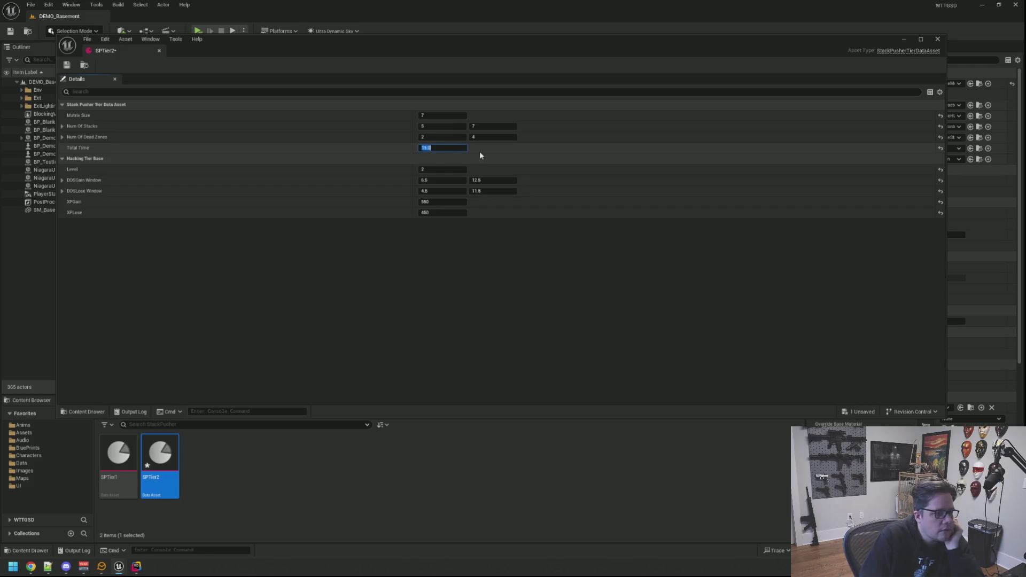
click(67, 64)
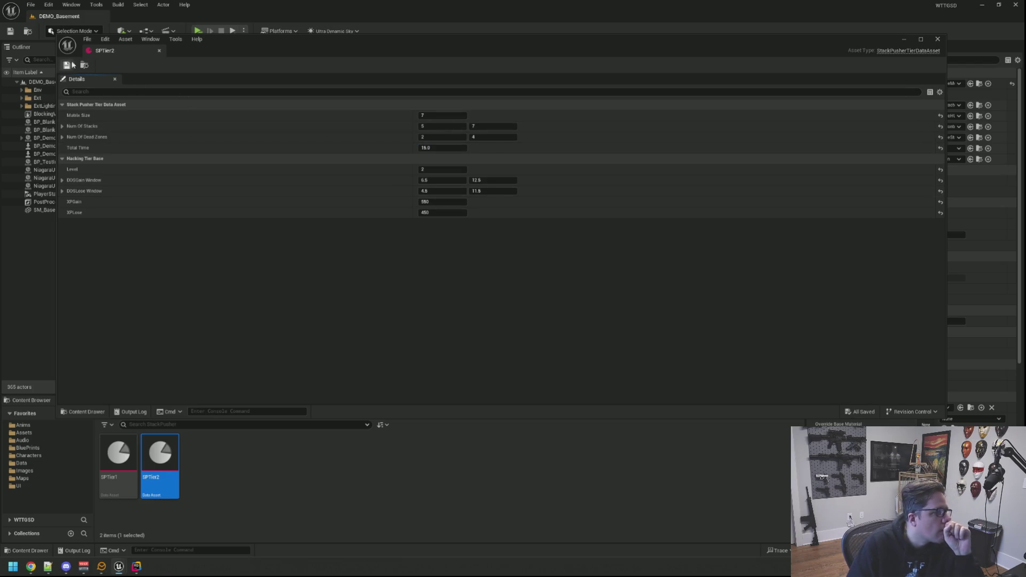
click(159, 51)
click(89, 399)
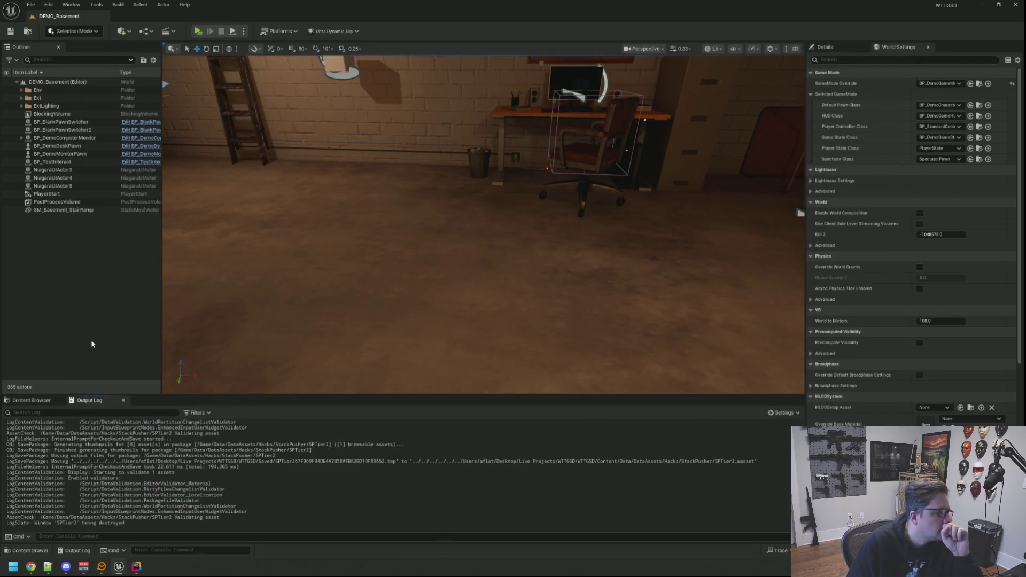
Step: Start a play session and run TriggerHack 0 to bring up the Stack Pusher grid
scroll(428, 177, down, 5)
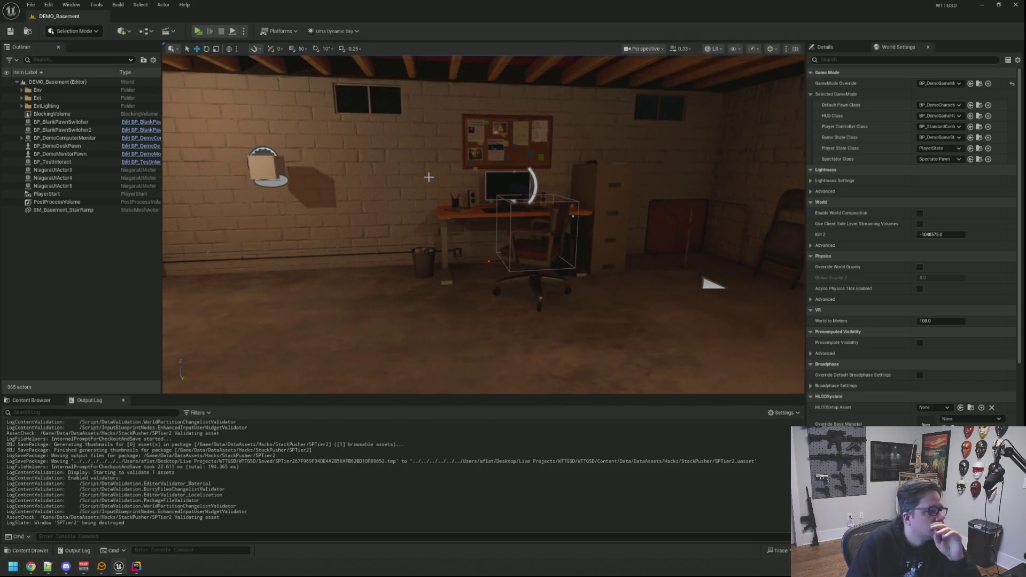
click(198, 31)
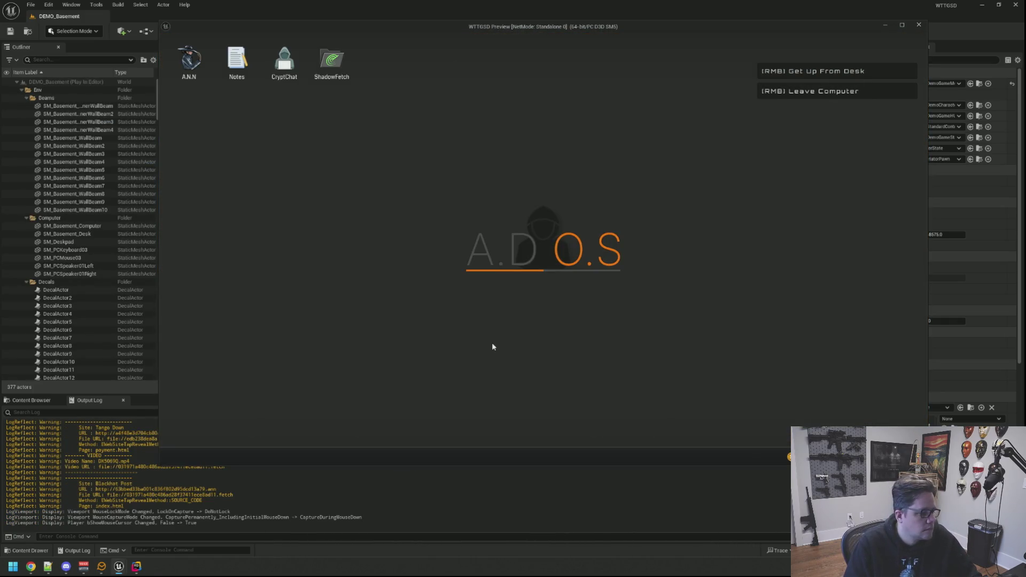
key(grave)
key(Up)
key(Return)
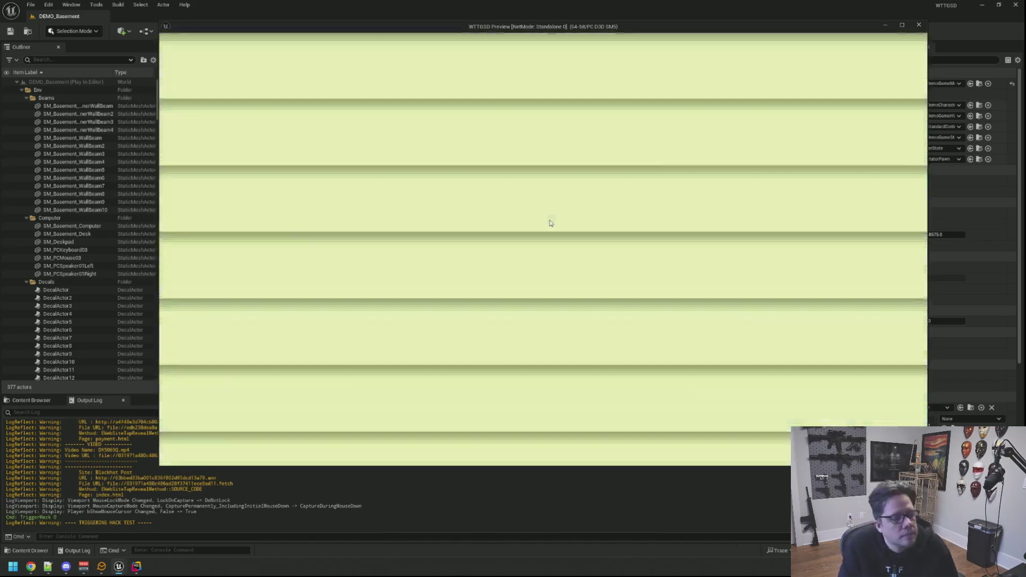
key(grave)
key(Up)
key(Return)
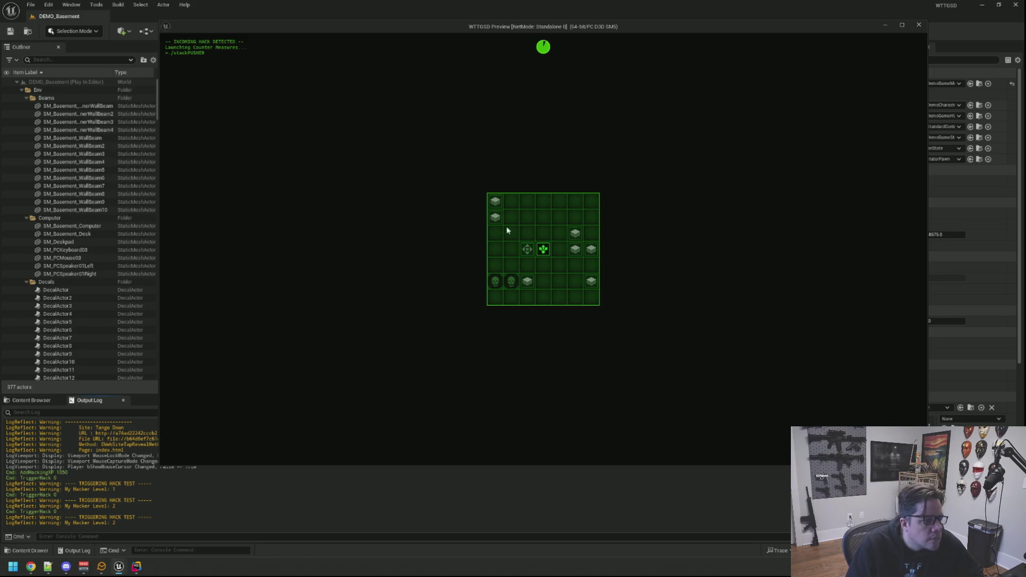
Step: Complete the stack-pusher puzzle by clearing all stacks in eight moves
click(537, 264)
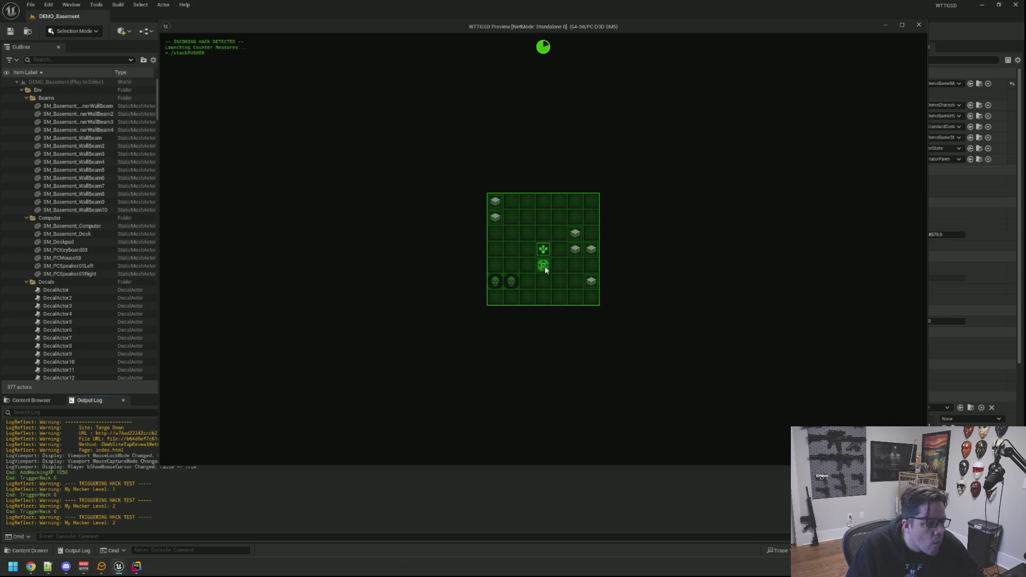
click(574, 250)
click(565, 260)
click(543, 265)
click(542, 255)
click(512, 232)
click(528, 238)
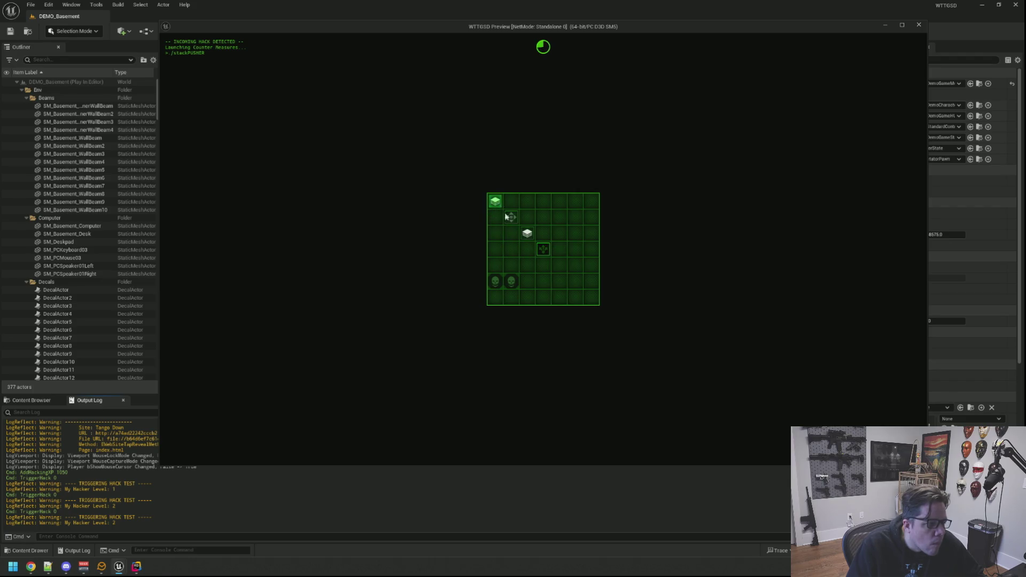
click(512, 219)
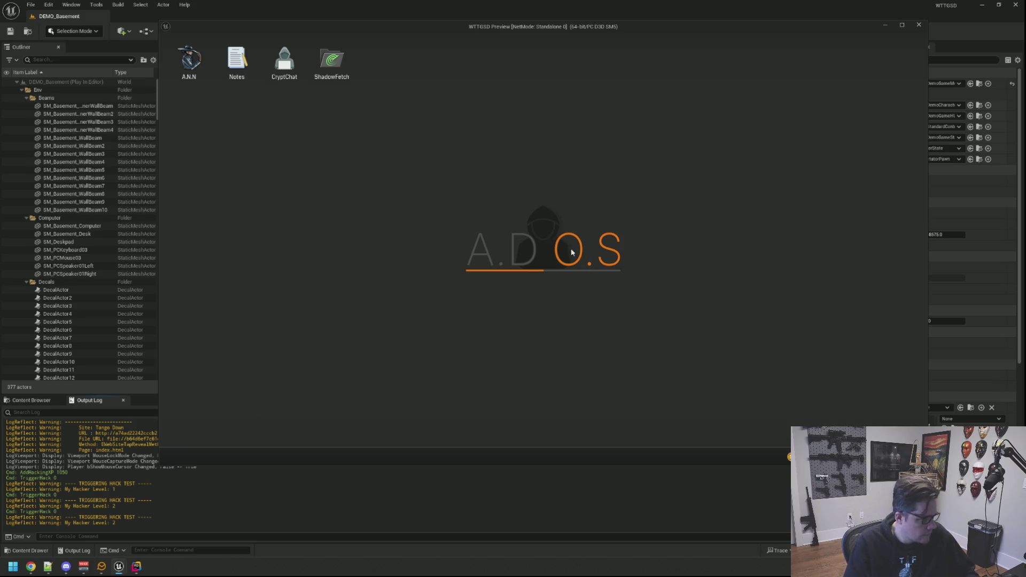
Step: Rerun the recalled console command, stop the play session, and show the StackPusher tier assets
key(grave)
key(Up)
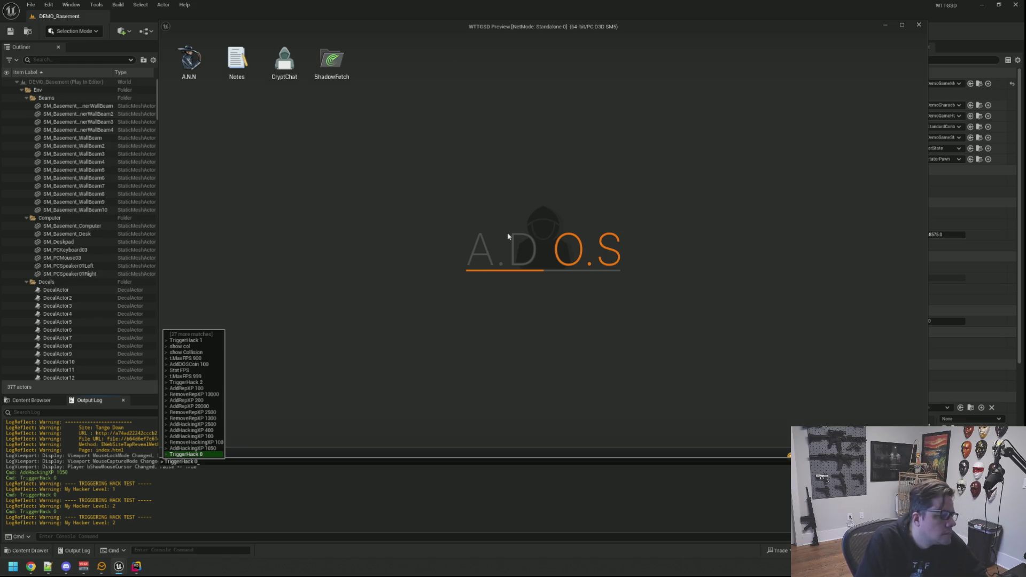
key(Return)
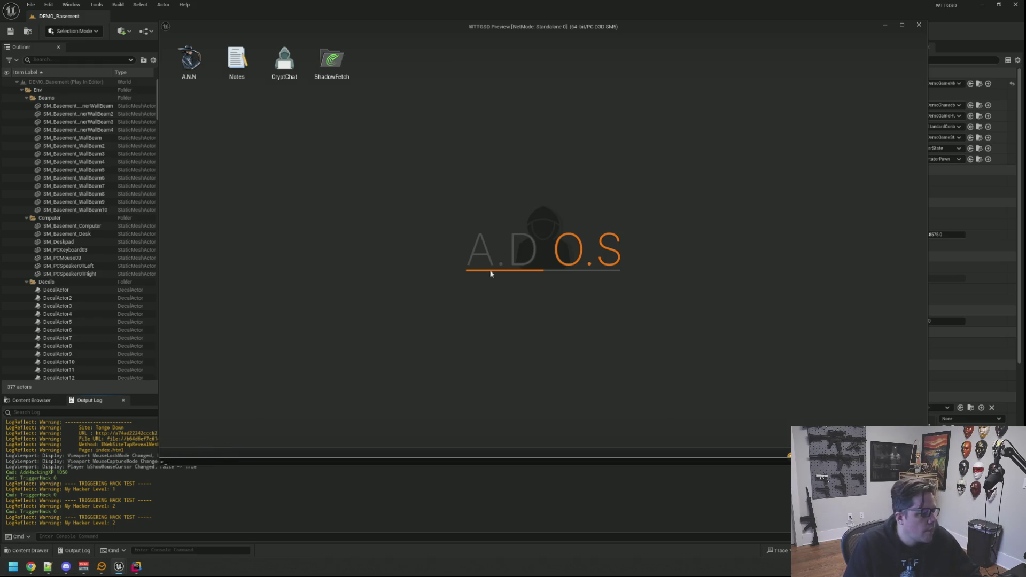
key(grave)
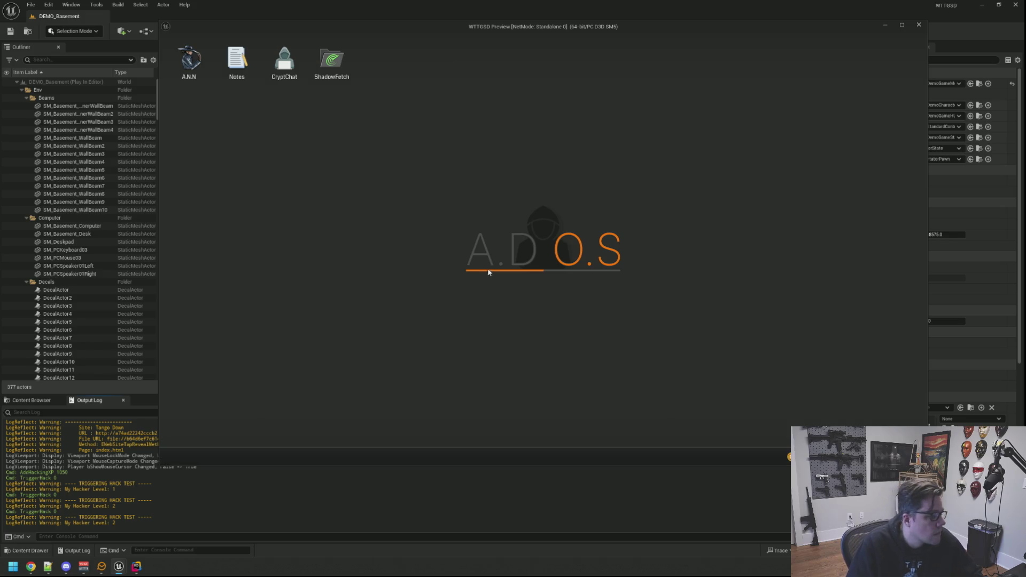
key(Escape)
click(32, 399)
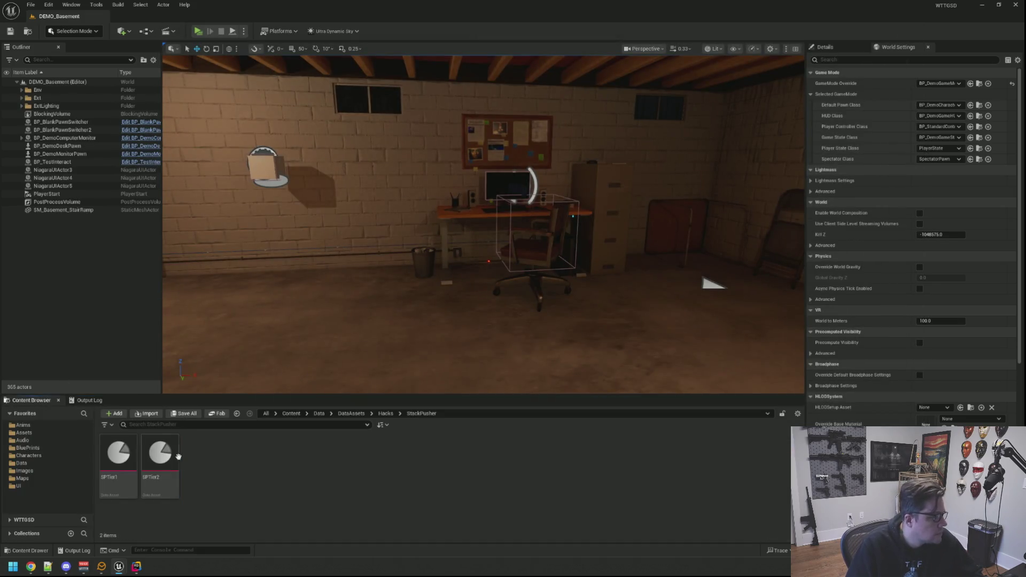
Step: Duplicate SPTier2 as SPTier3 with Matrix Size 9 and Total Time 20.0
key(ctrl+d)
key(Return)
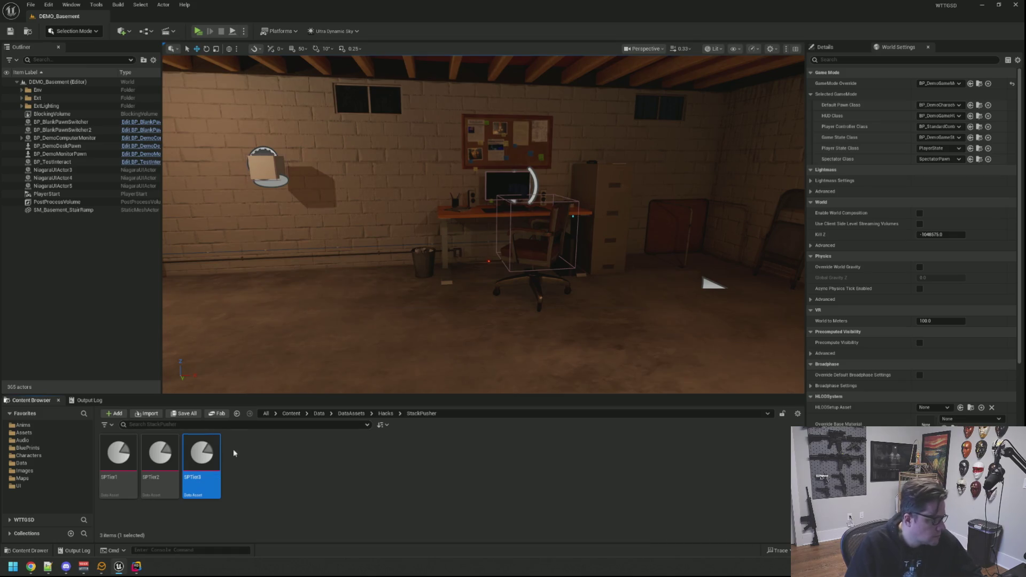
double_click(213, 455)
click(457, 115)
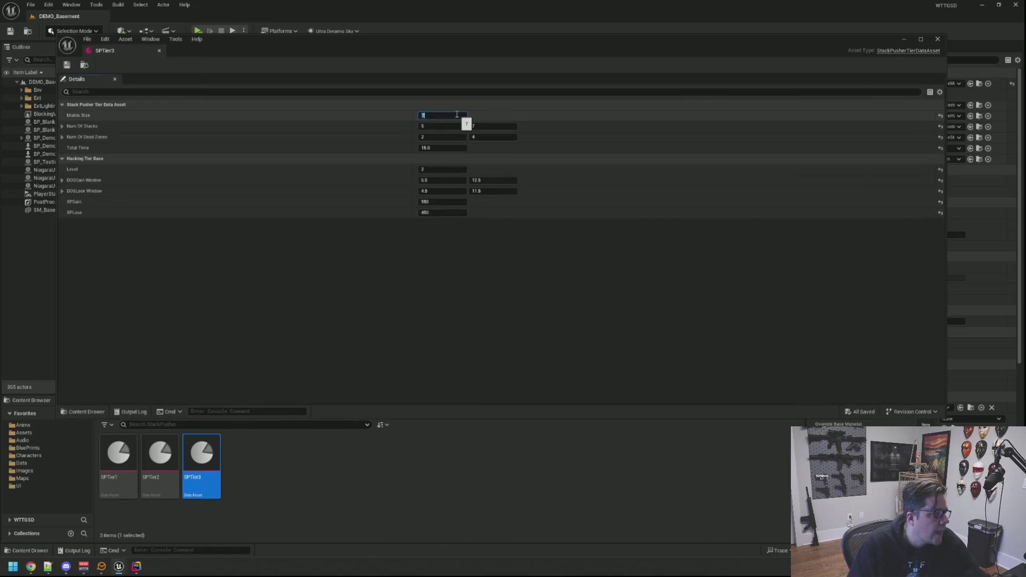
key(Tab)
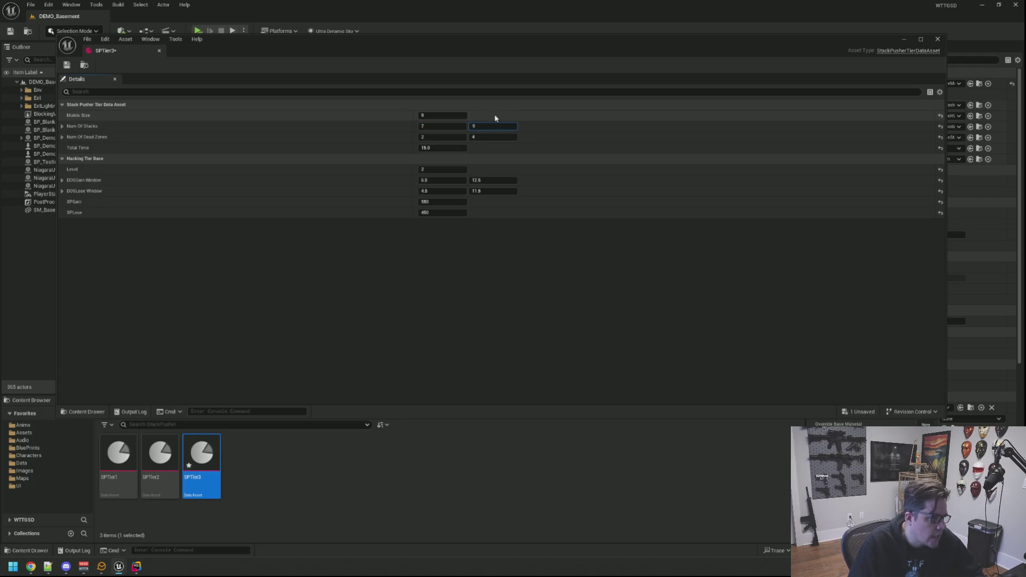
click(463, 137)
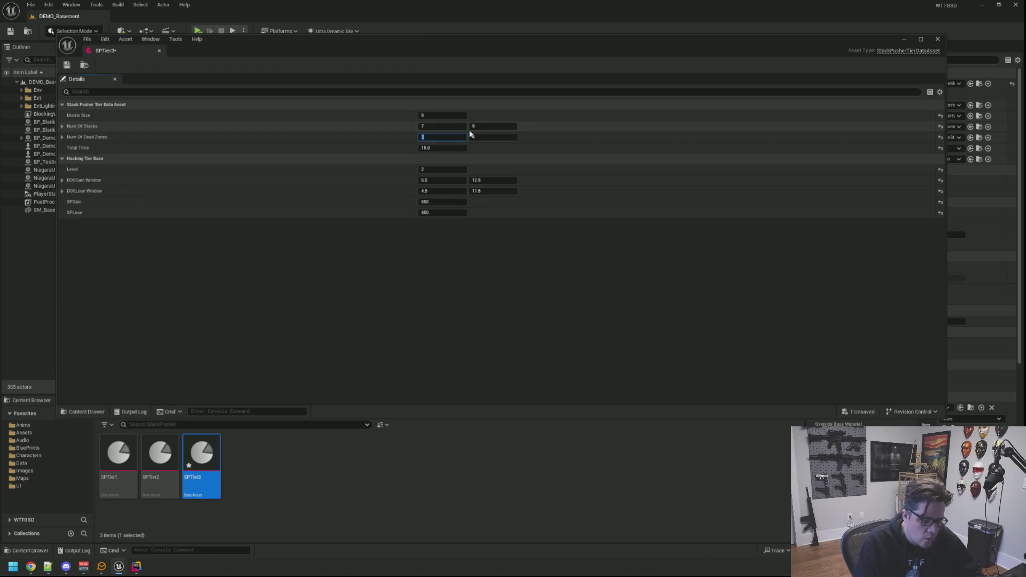
text(4)
click(434, 151)
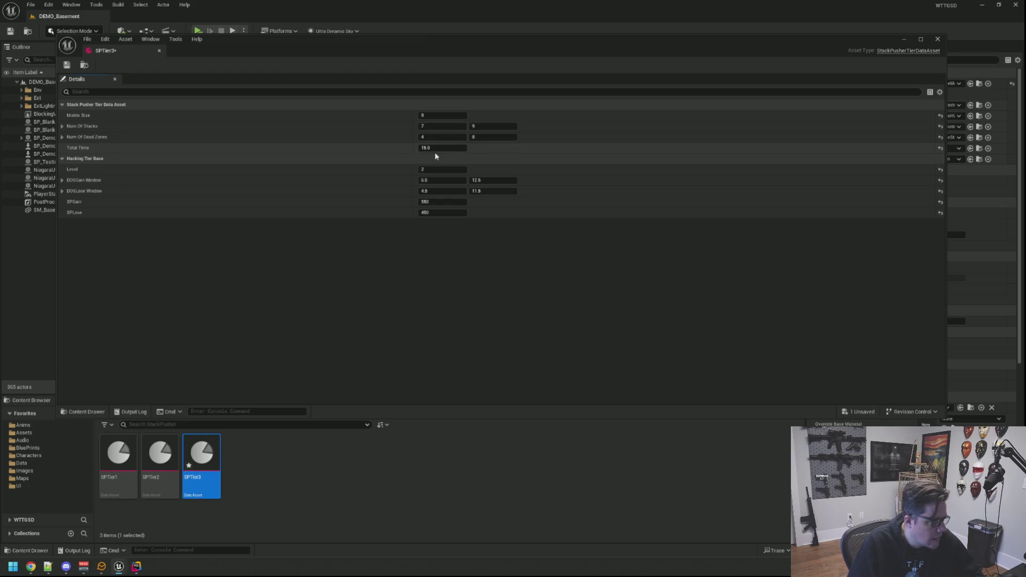
text(20)
key(Return)
Step: Give SPTier3 Level 3, DOSGain 16–30, DOSLose 20–40, XPGain 600, XPLose 500, and save
click(446, 168)
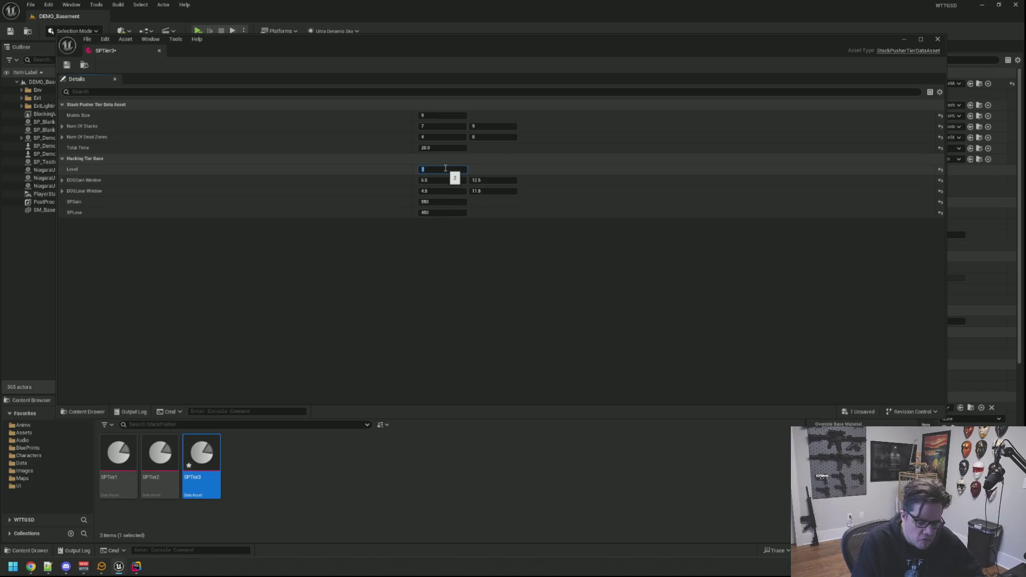
text(3)
click(463, 180)
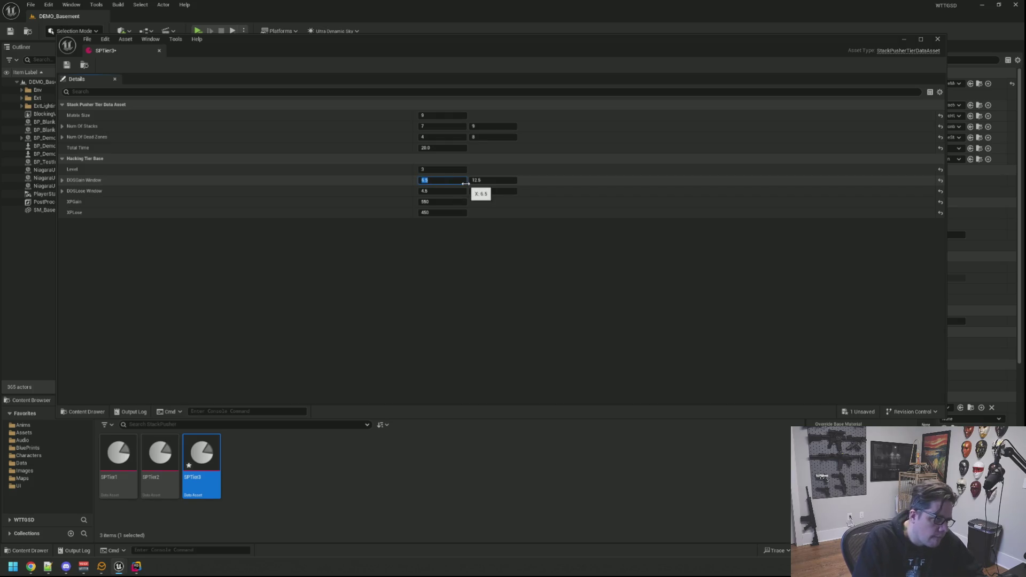
text(15)
key(Tab)
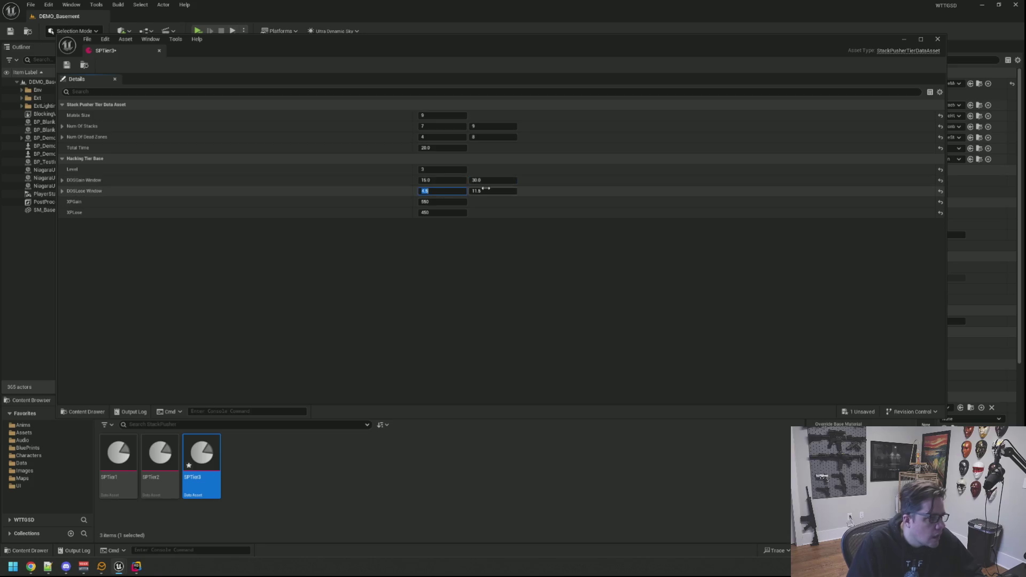
text(20)
key(Tab)
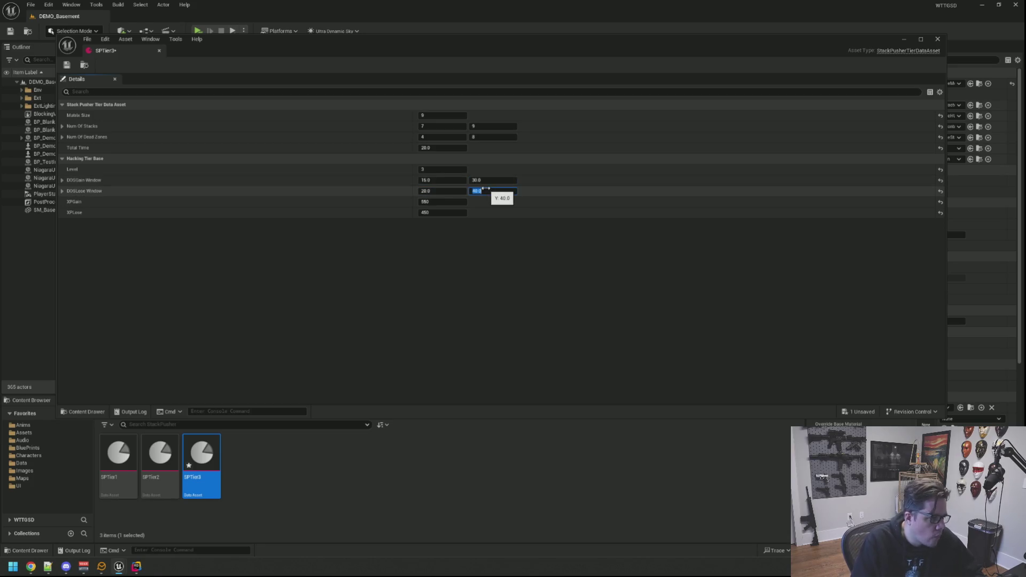
click(457, 202)
text(1000)
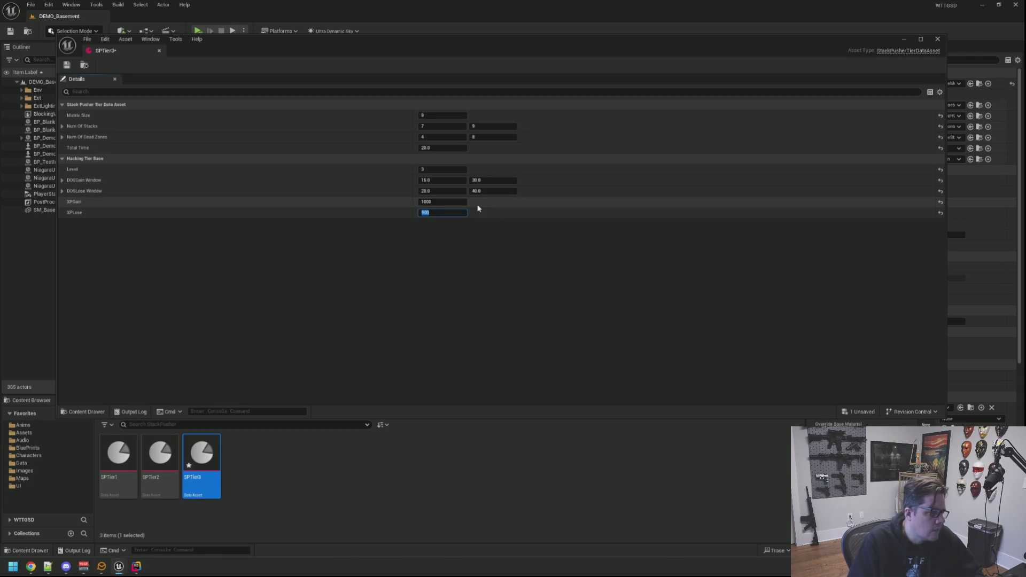
click(445, 201)
text(600)
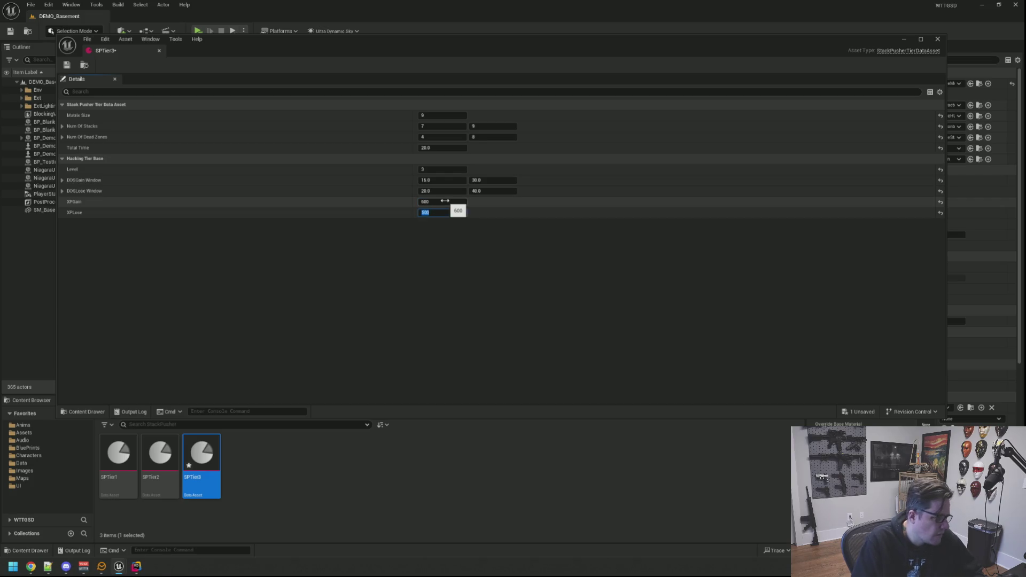
click(440, 266)
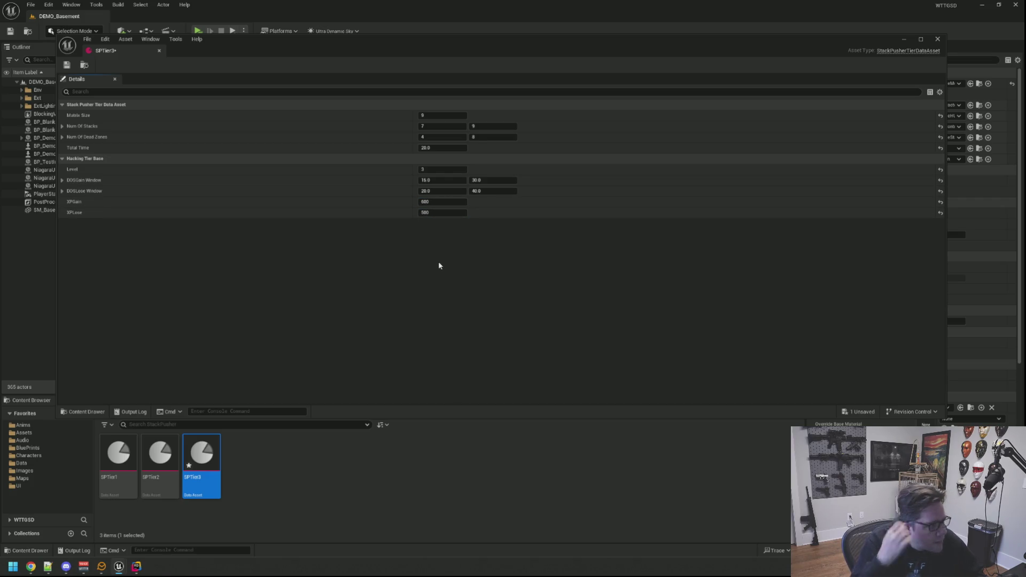
click(66, 66)
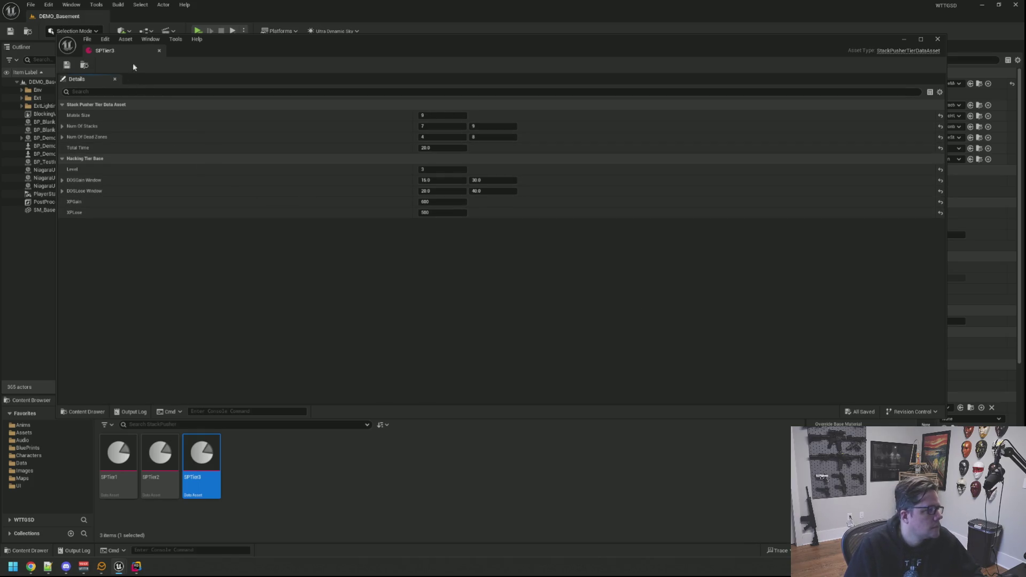
click(159, 50)
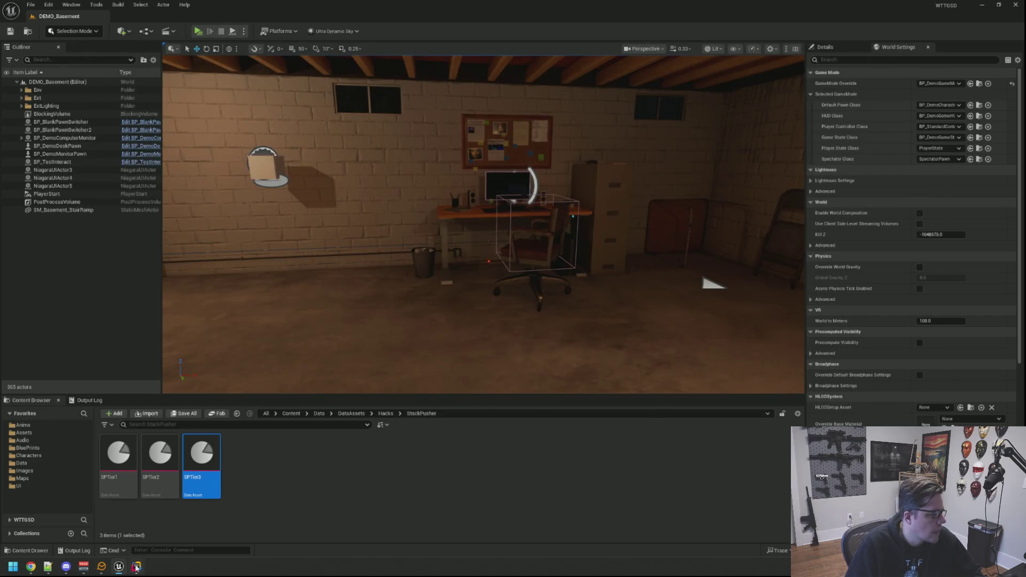
Step: In Rider, delete the protected Tier1 UPROPERTY block from StackPusher.h
click(136, 567)
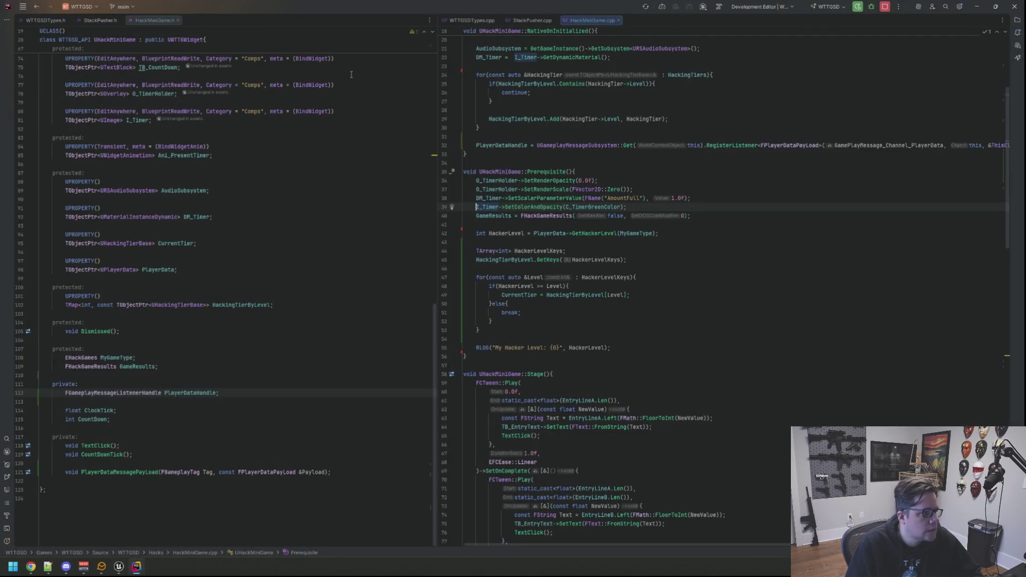
click(100, 20)
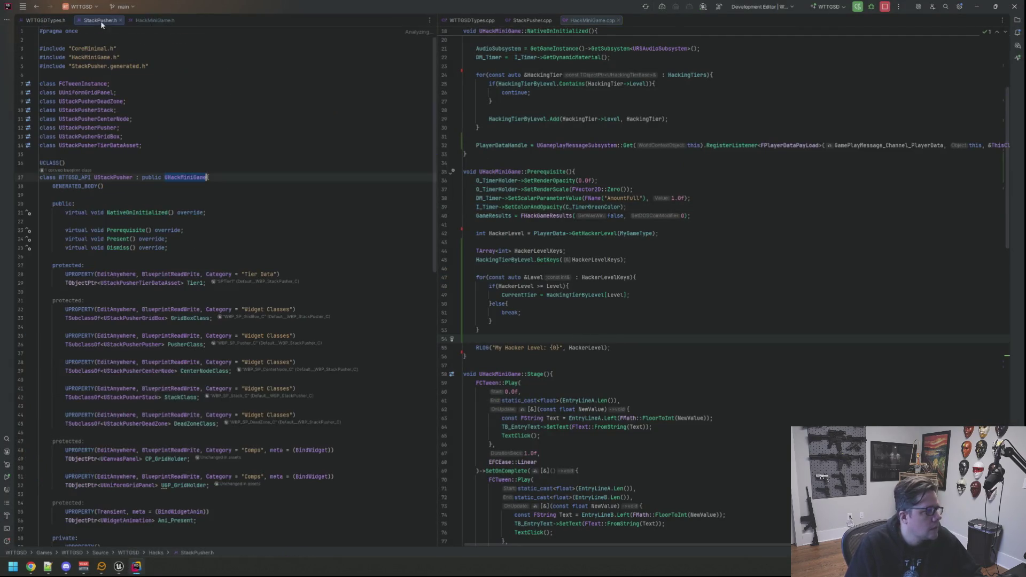
click(531, 20)
scroll(327, 179, down, 3)
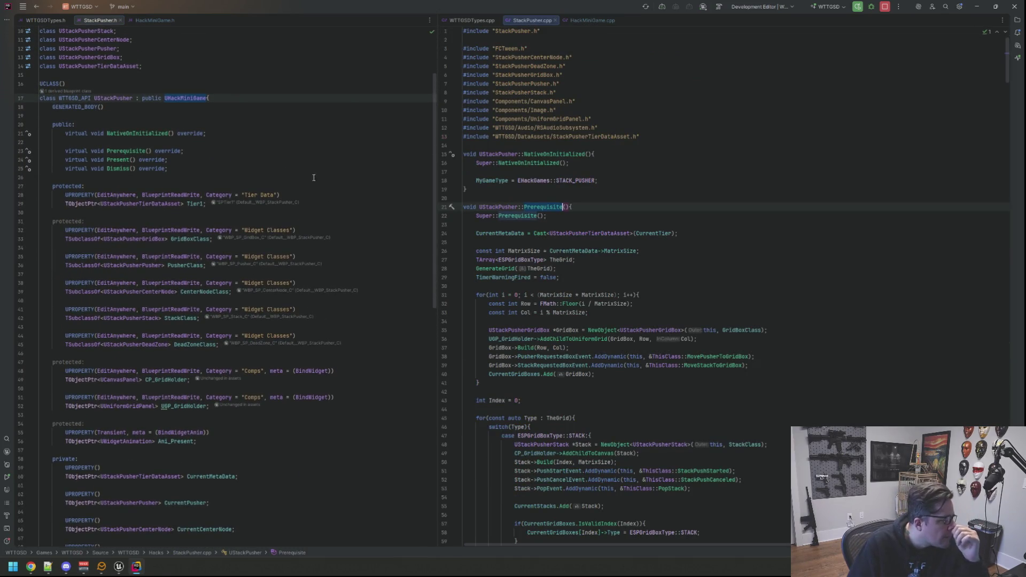
click(208, 205)
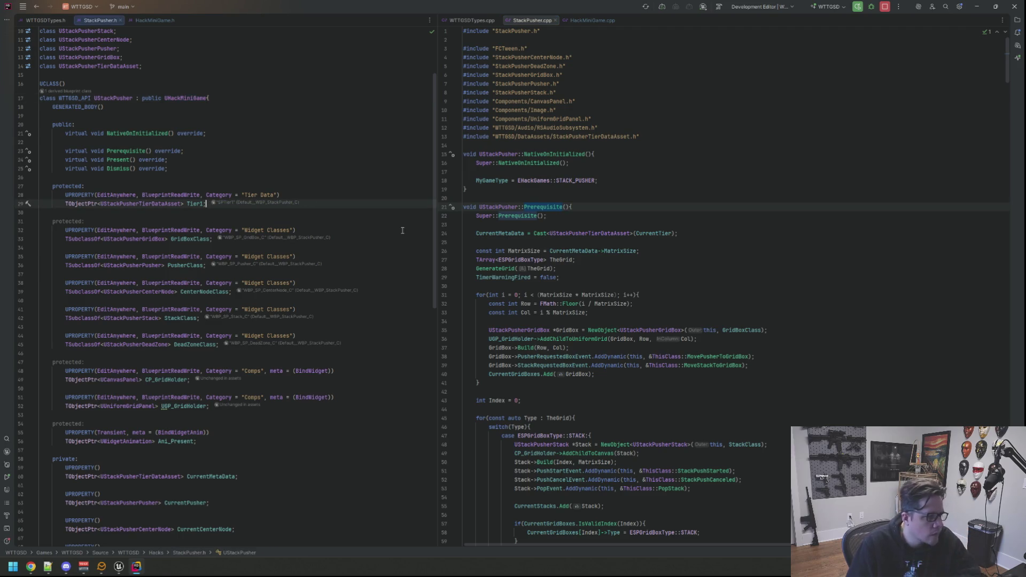
key(ctrl+w)
key(ctrl+w)
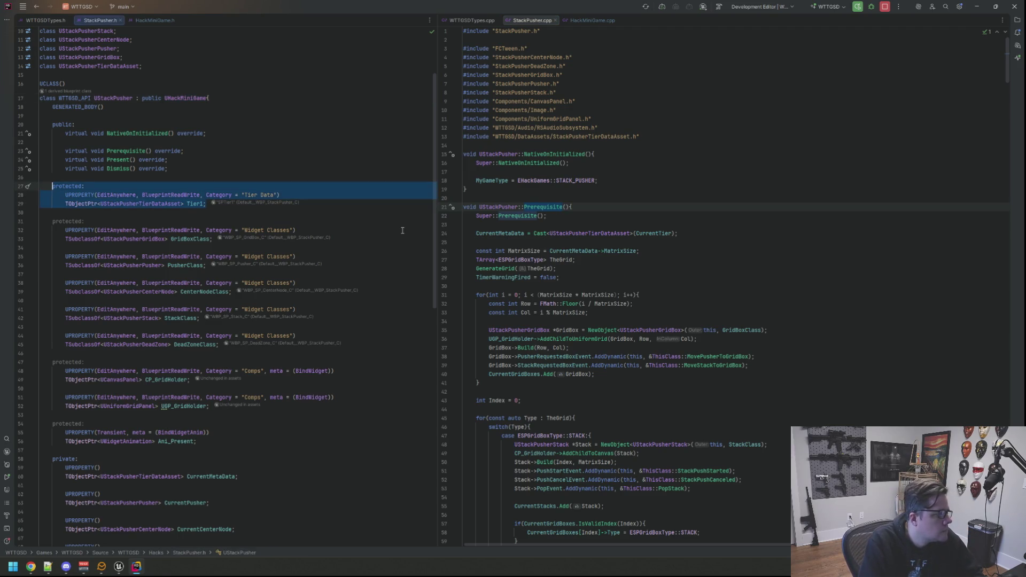
key(Delete)
key(BackSpace)
key(BackSpace)
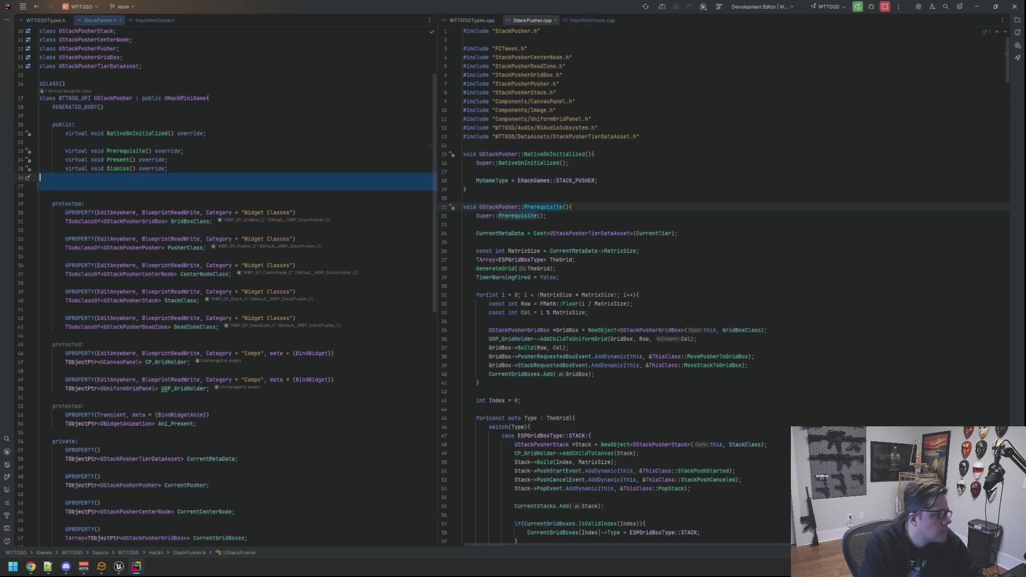
key(Up)
key(Up)
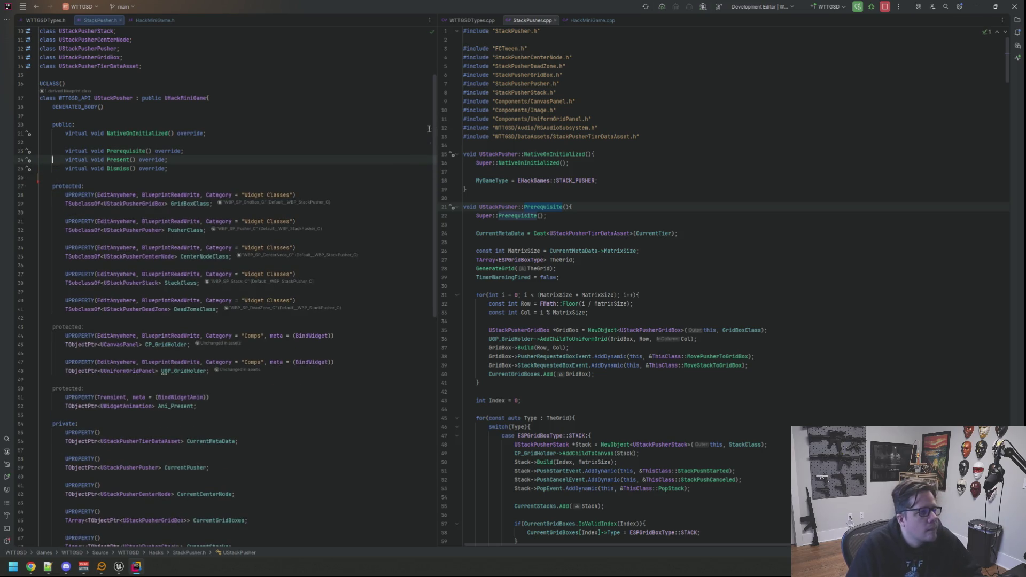
Step: Review StackPusher.h's public section and the hacker level check in HackMiniGame.cpp's Prerequisite
scroll(432, 130, down, 1)
scroll(606, 194, down, 10)
scroll(607, 193, down, 20)
scroll(600, 202, down, 20)
scroll(599, 205, down, 5)
click(592, 20)
click(390, 101)
click(656, 284)
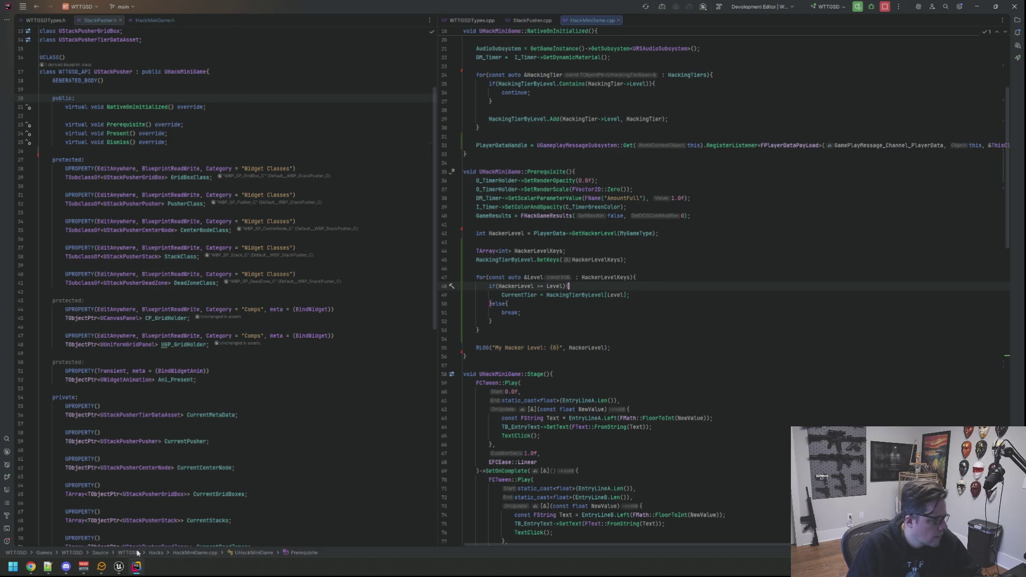
Step: Back in Unreal, clear the Output Log and move the viewport camera toward the desk
click(136, 568)
click(89, 401)
right_click(206, 429)
click(235, 442)
mouse_move(503, 294)
mouse_down()
mouse_move(503, 326)
mouse_move(497, 277)
mouse_move(503, 295)
mouse_up()
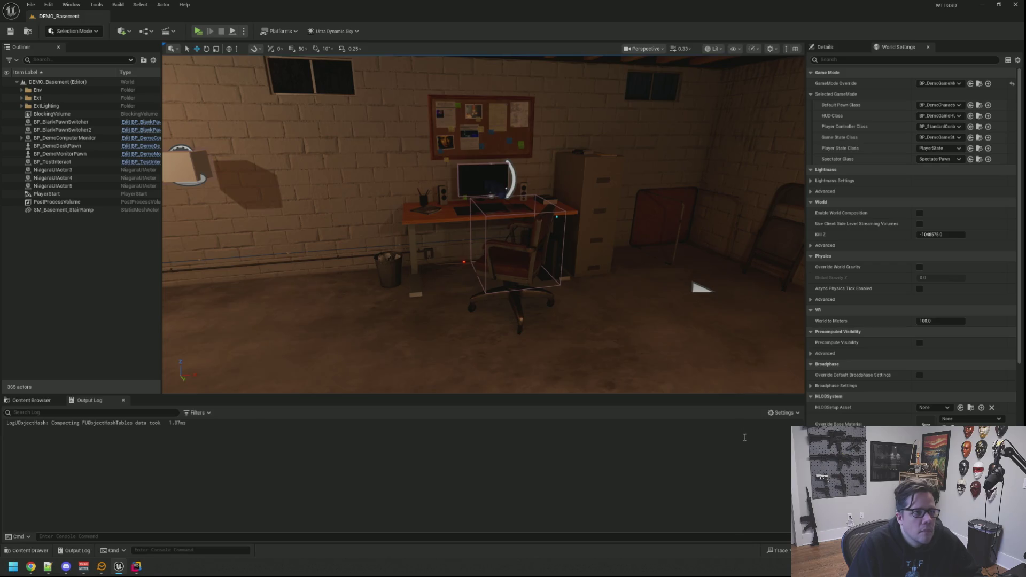
Step: Recompile StackPusher with Live Coding (Ctrl+Alt+F11) and close the Live Coding window afterwards
key(ctrl+alt+F11)
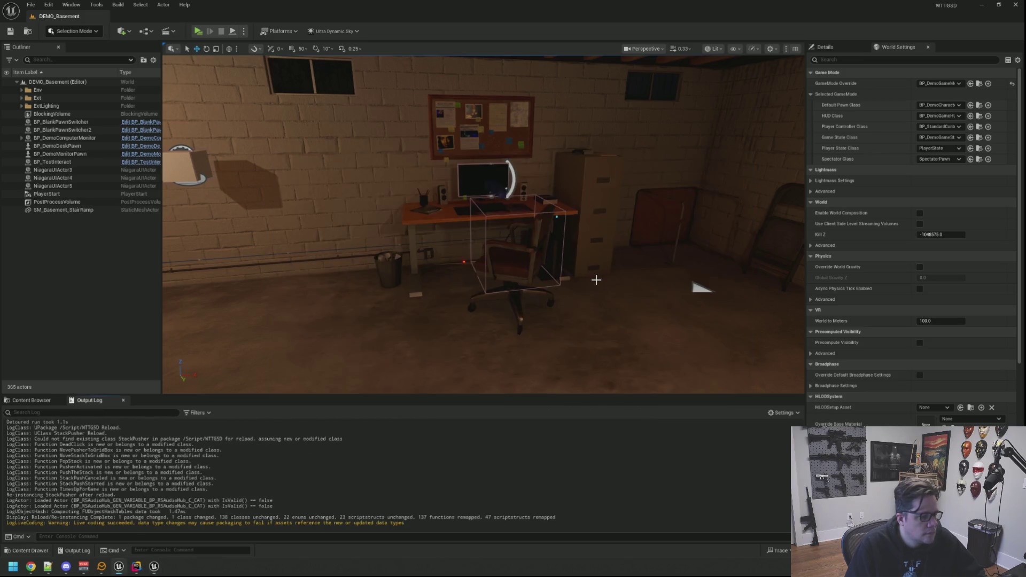
click(154, 567)
right_click(153, 566)
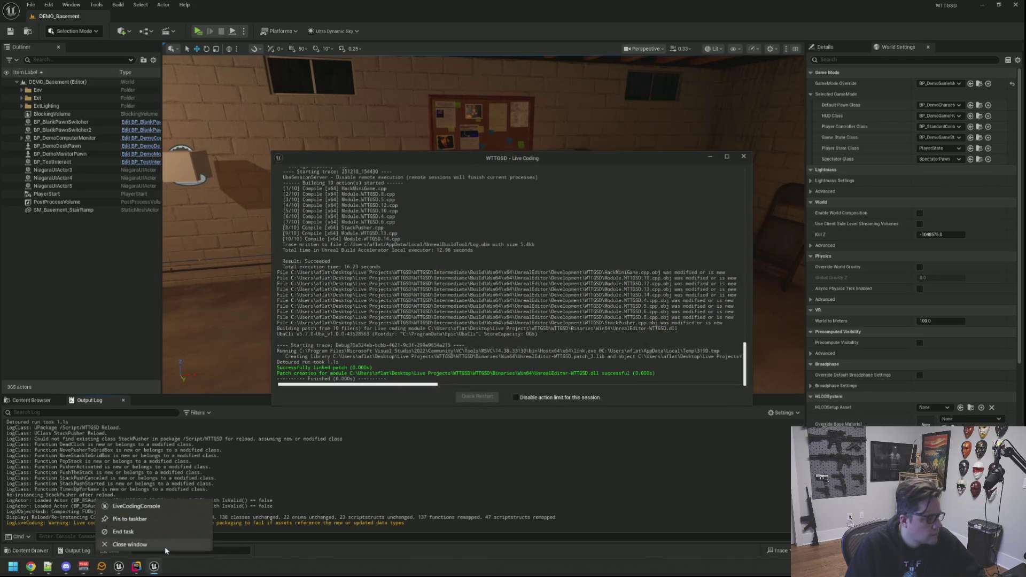
click(137, 547)
scroll(483, 225, down, 5)
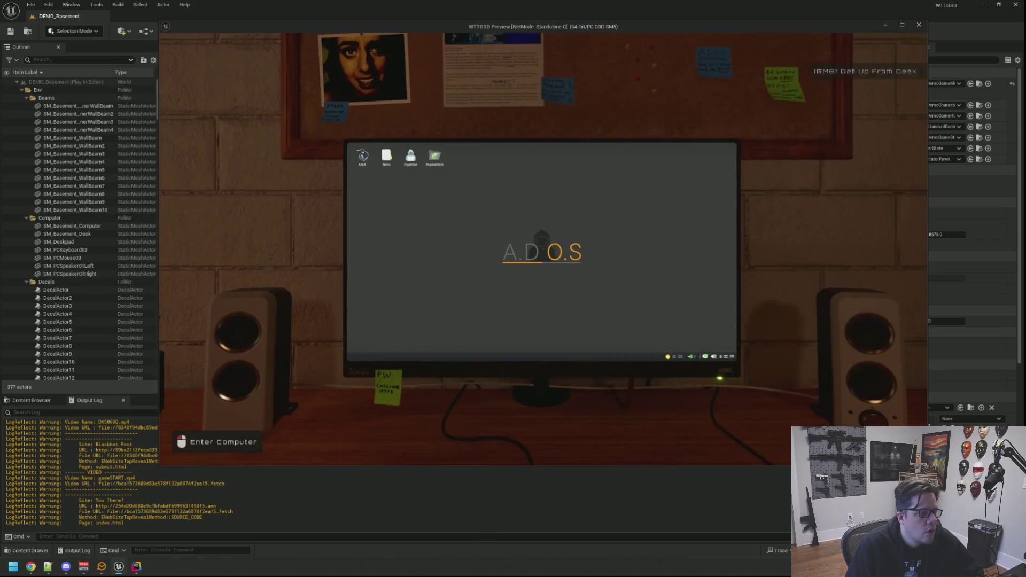
Step: At the in-game computer, run AddHackingXP 1050 and then TriggerHack 0
click(383, 381)
key(grave)
key(Up)
key(Up)
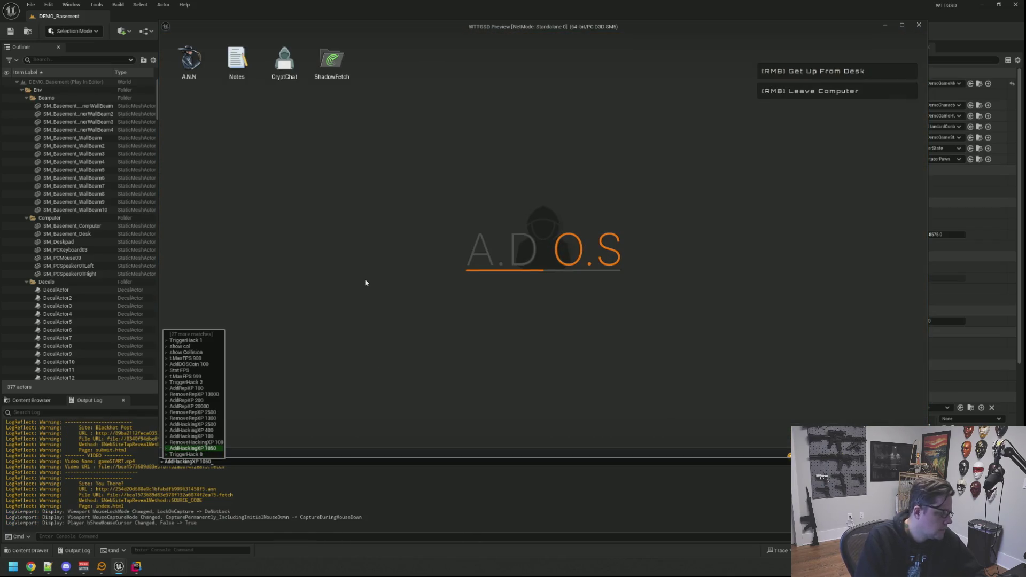
key(Return)
key(grave)
key(Up)
key(Up)
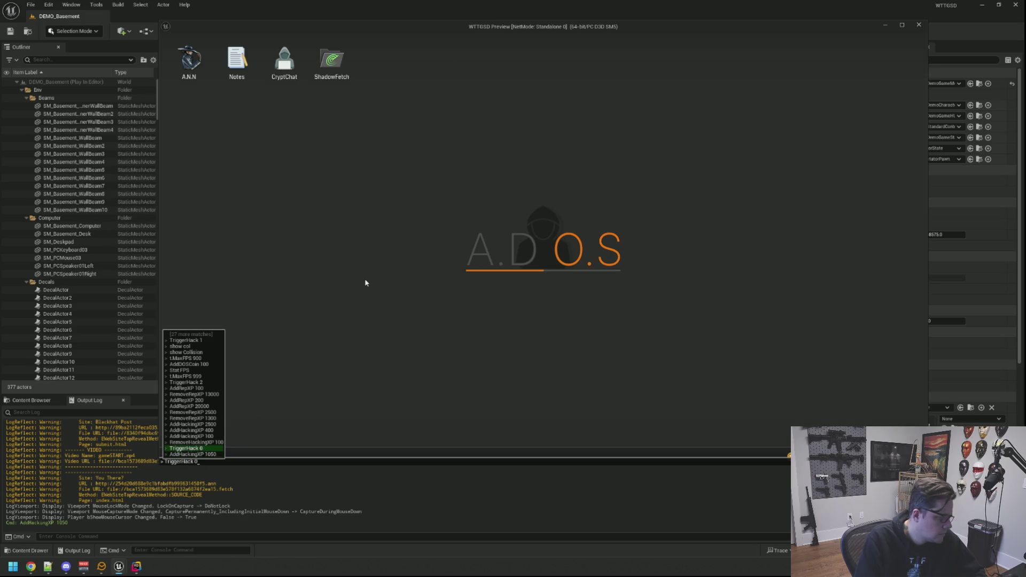
key(Return)
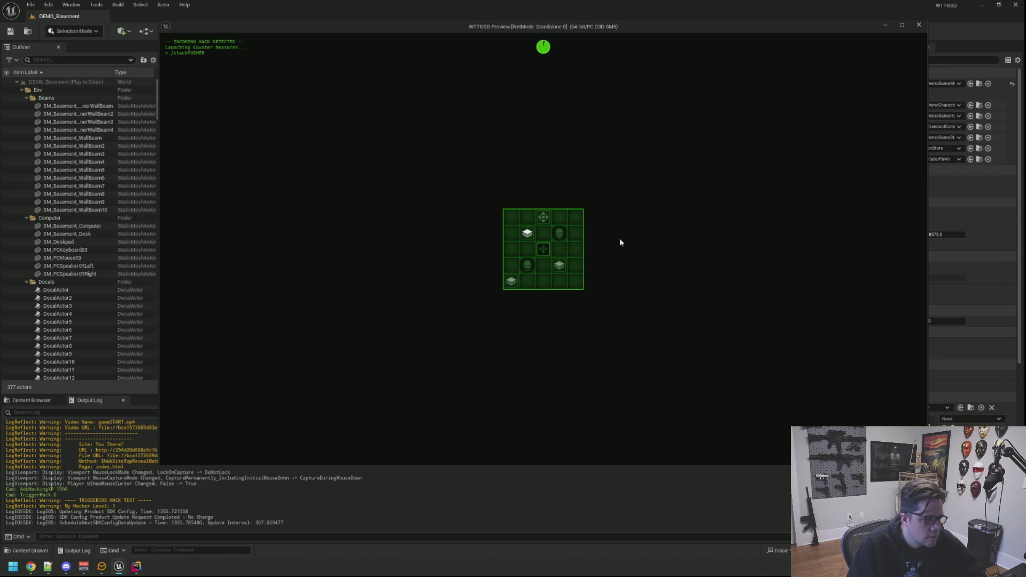
Step: Play the stack-pusher grid through until the hack is blocked
click(542, 249)
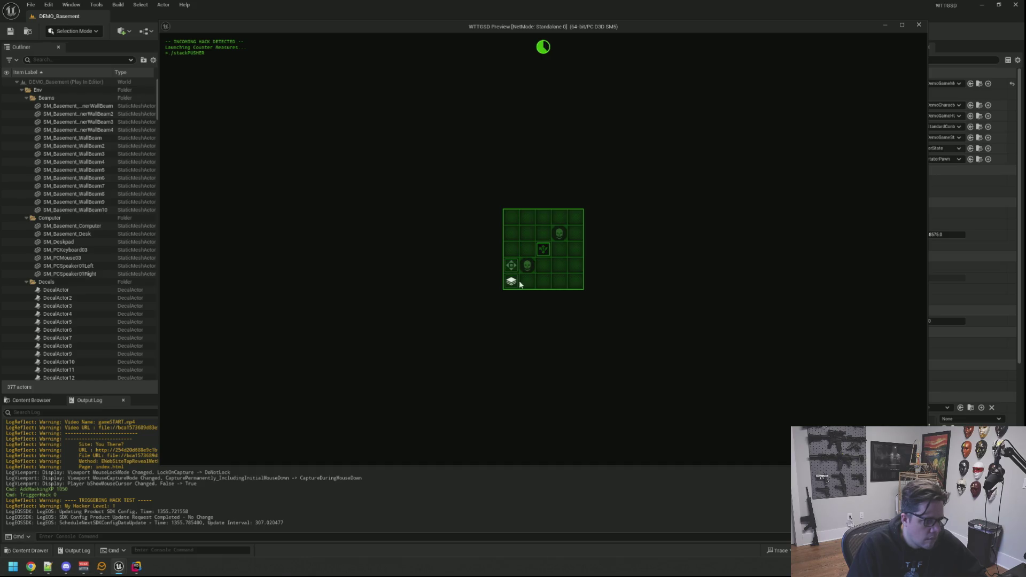
click(527, 264)
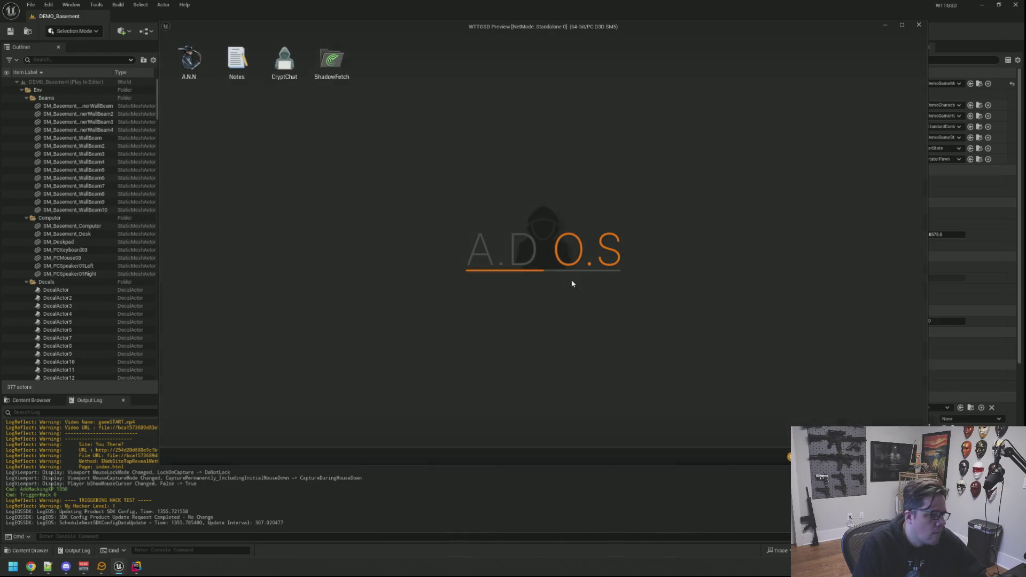
key(grave)
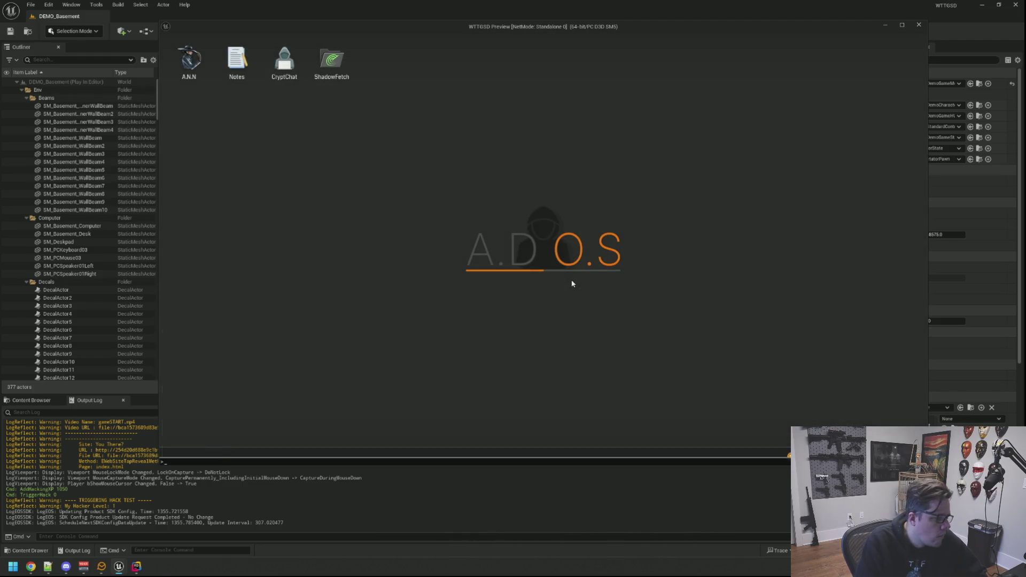
Step: Run TriggerHack 0 and solve the grid puzzle, clearing the white stacks
key(Up)
key(Return)
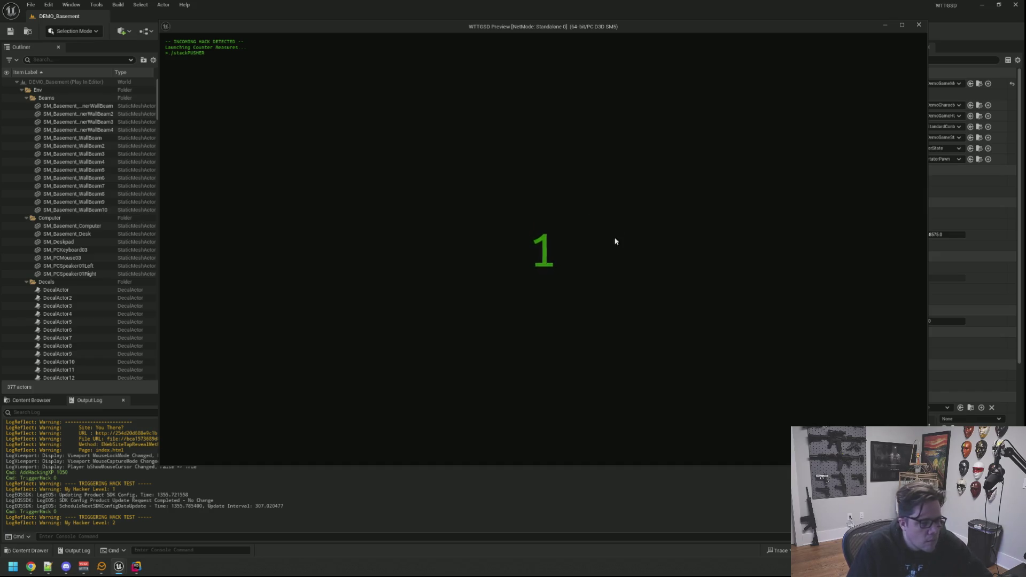
click(530, 235)
click(538, 248)
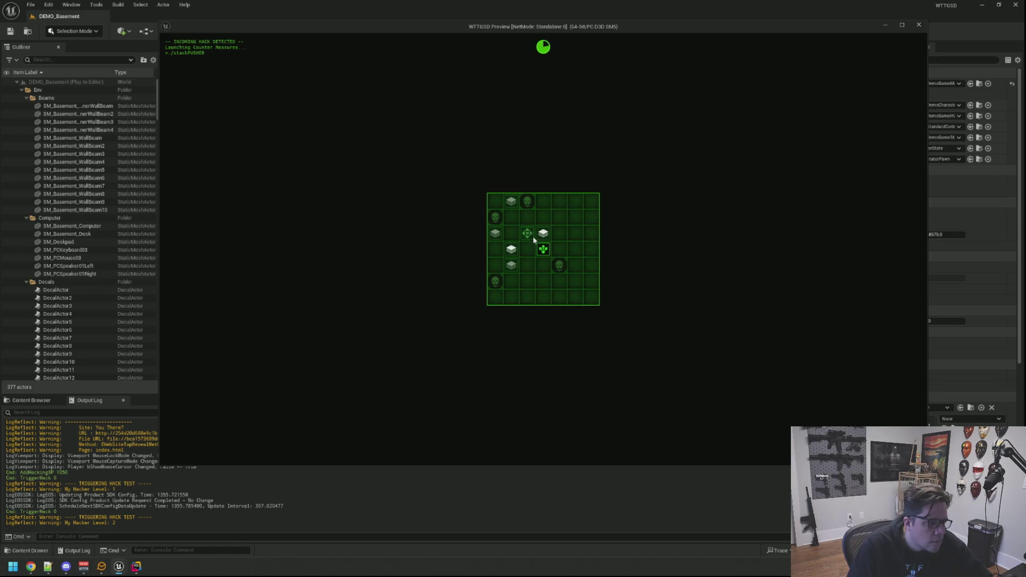
click(527, 234)
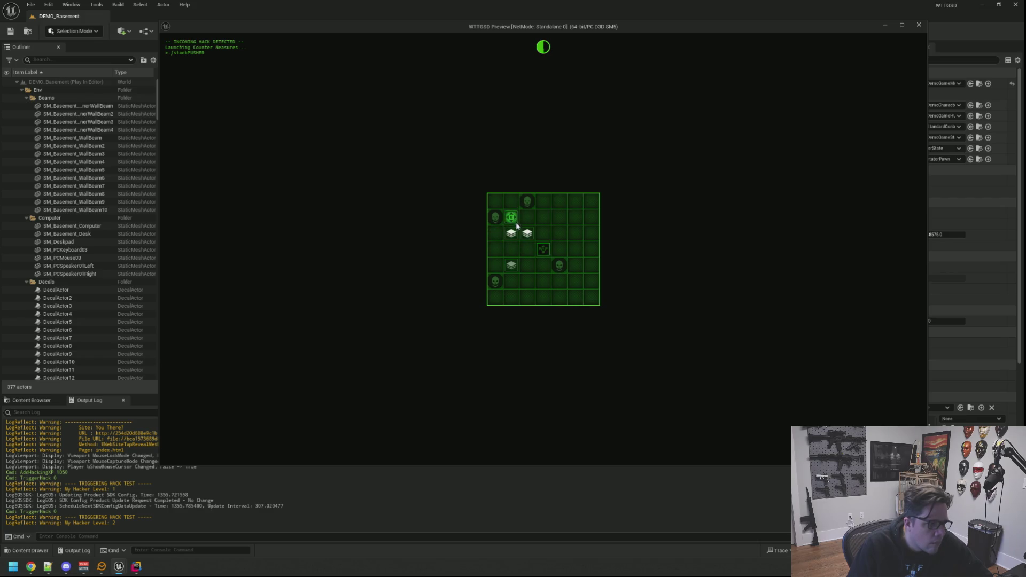
click(540, 248)
click(540, 249)
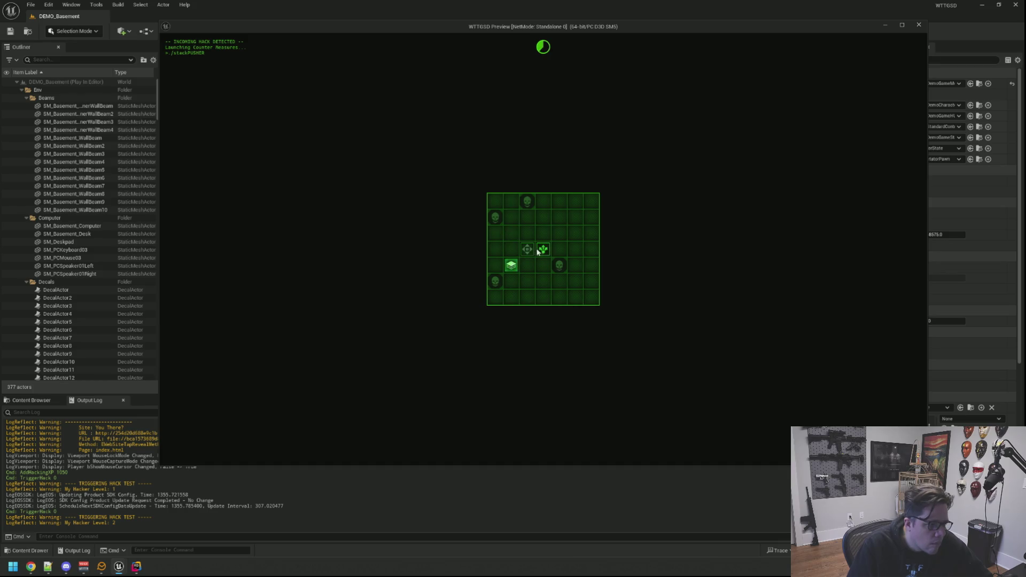
click(537, 250)
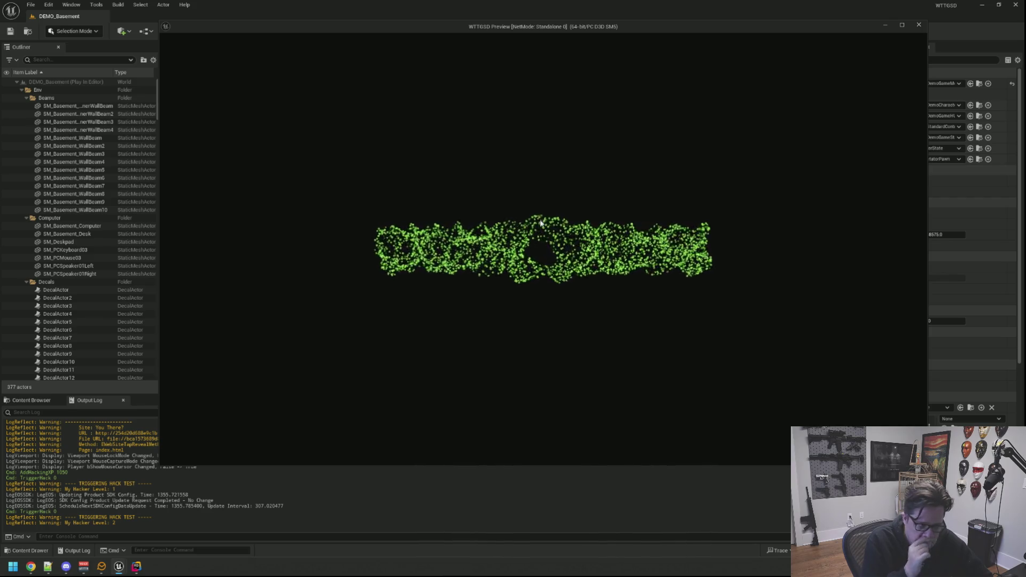
Step: Run TriggerHack 0 again and let the glitch sequence crash the A.D.O.S computer
key(grave)
key(Up)
key(Return)
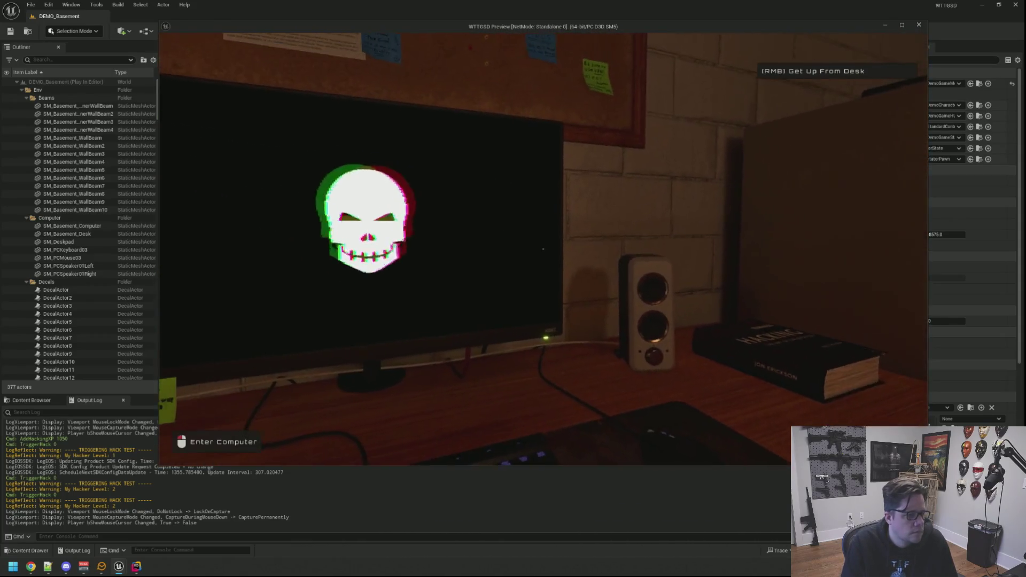
Step: Sit at the desk computer and play a first stackPUSHER run, which ends in failure
click(543, 249)
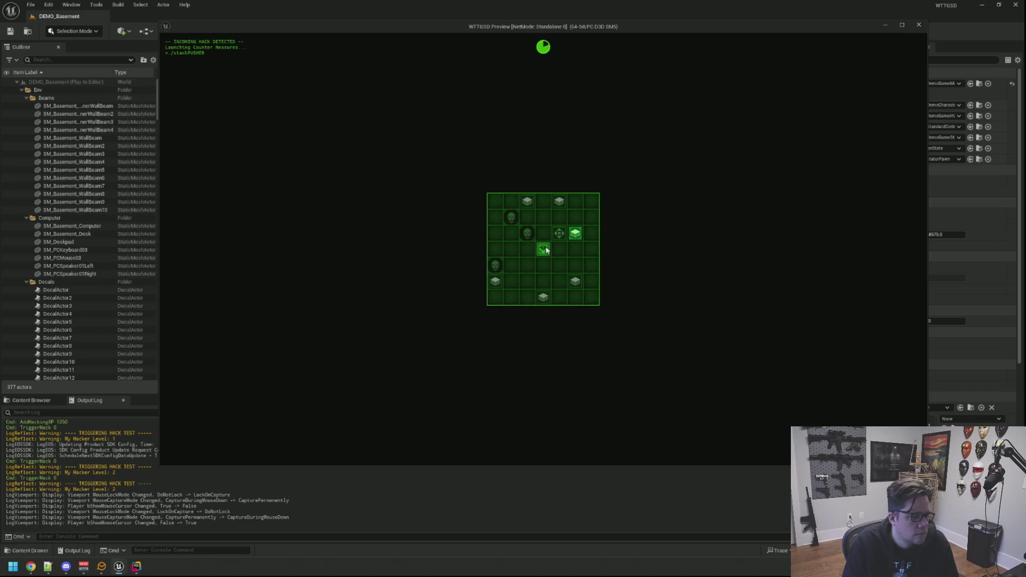
click(560, 239)
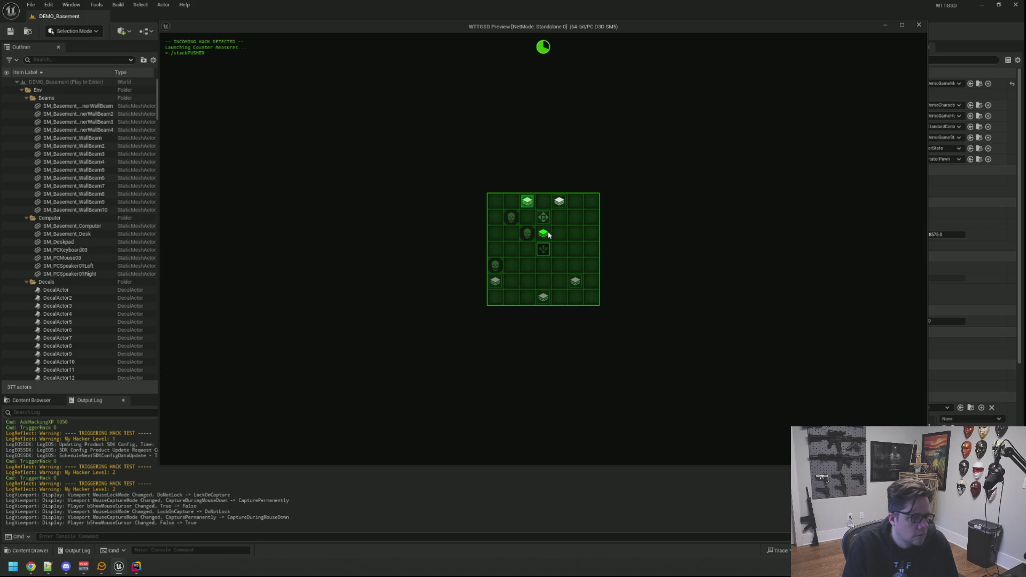
click(545, 218)
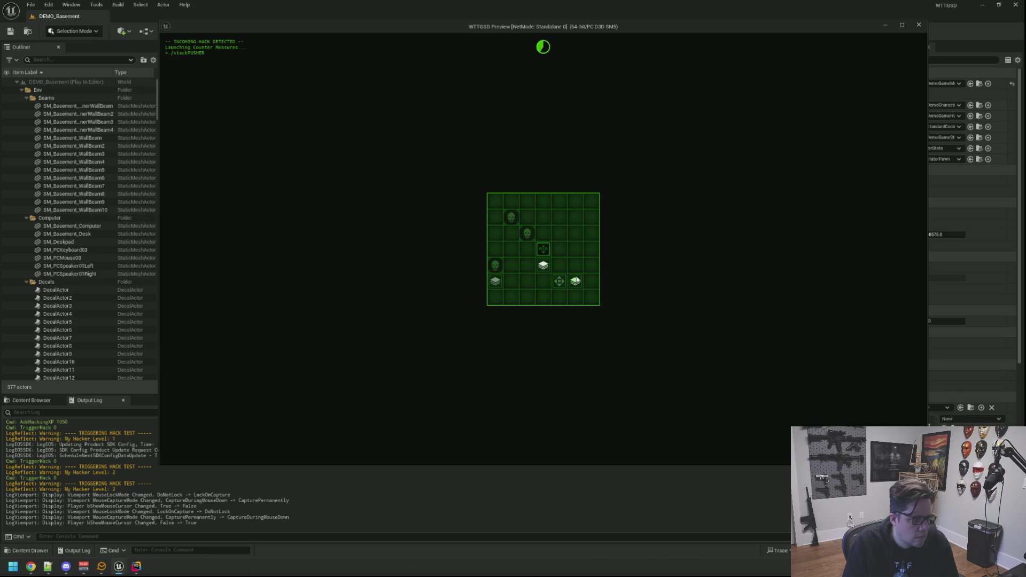
click(529, 265)
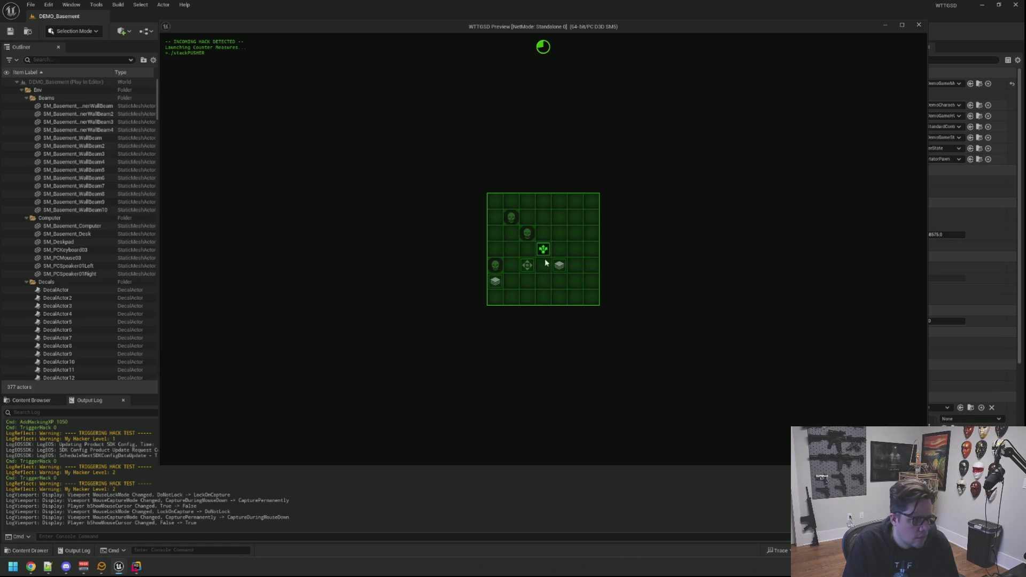
click(560, 251)
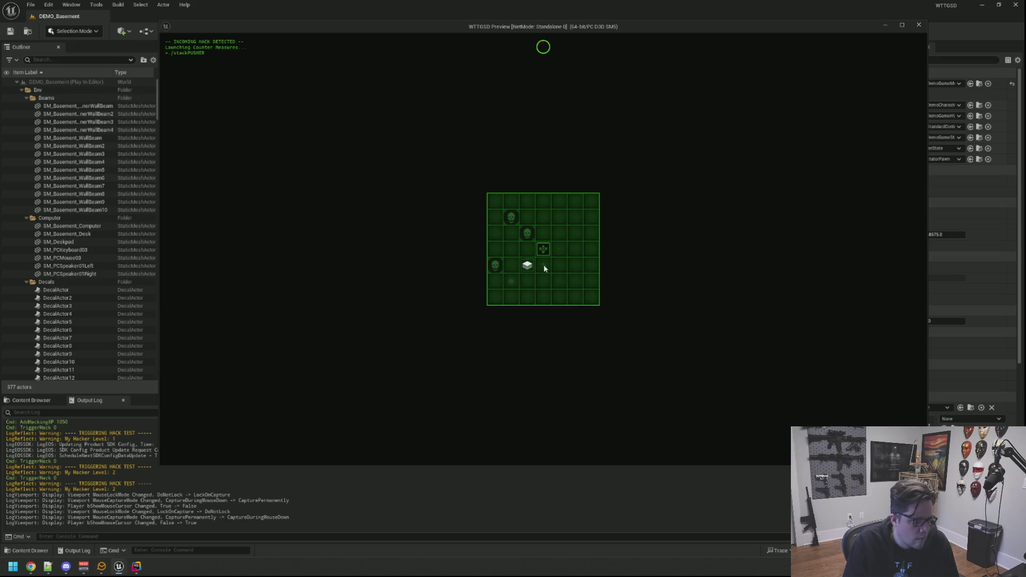
click(545, 268)
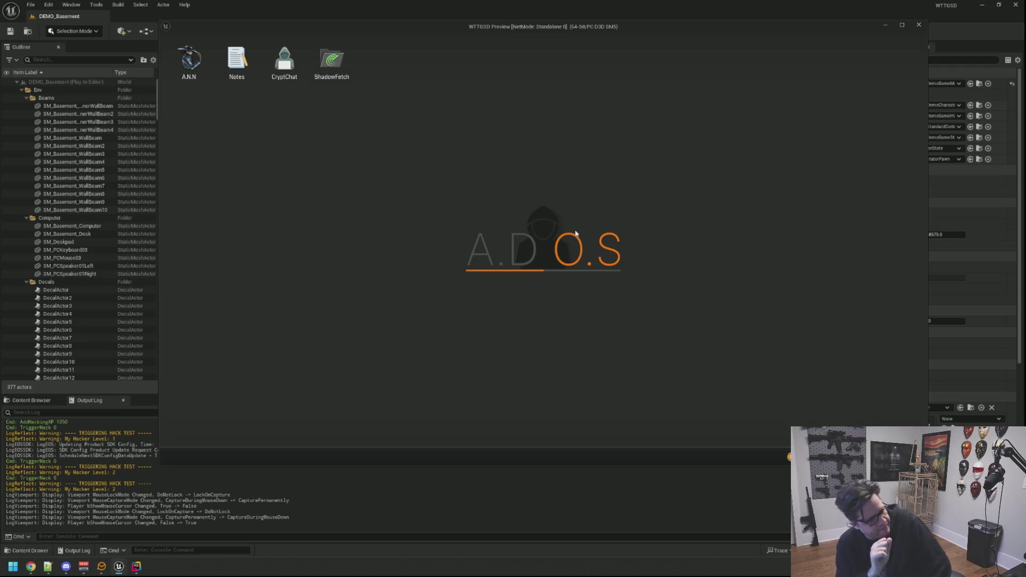
Step: Rerun TriggerHack 0 from the console, fail the second run, then stop PIE
key(grave)
key(Up)
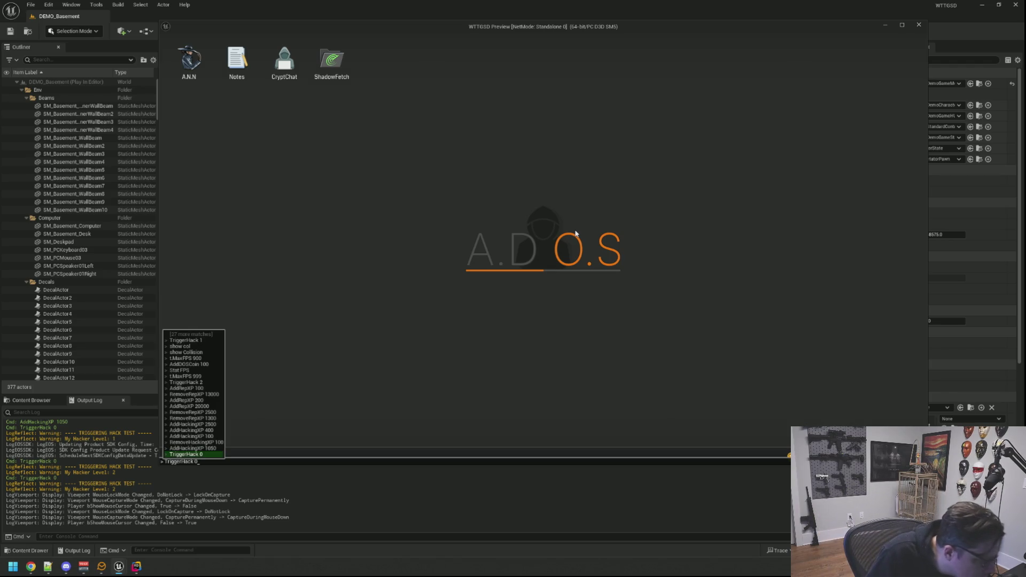
key(Return)
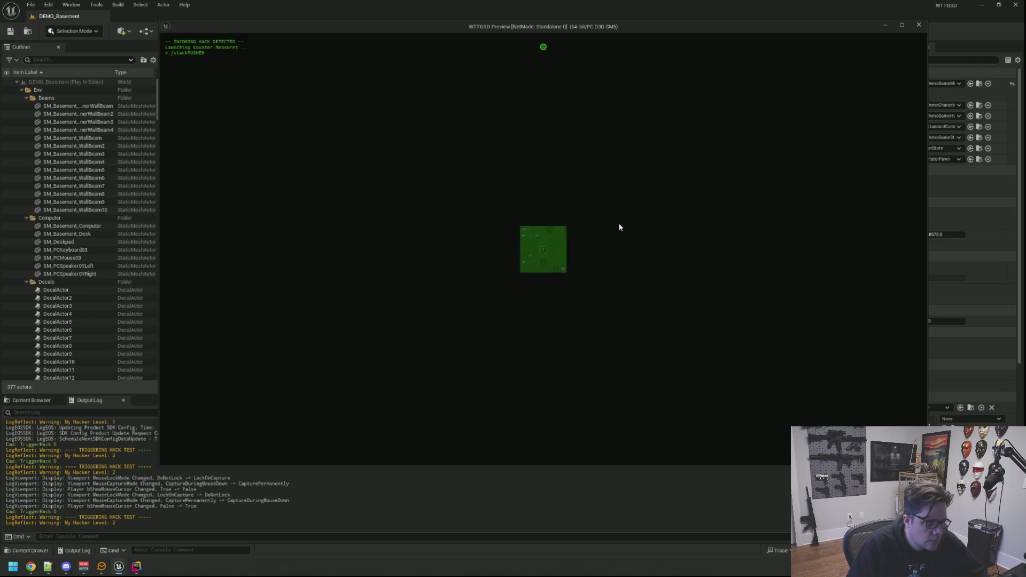
click(533, 249)
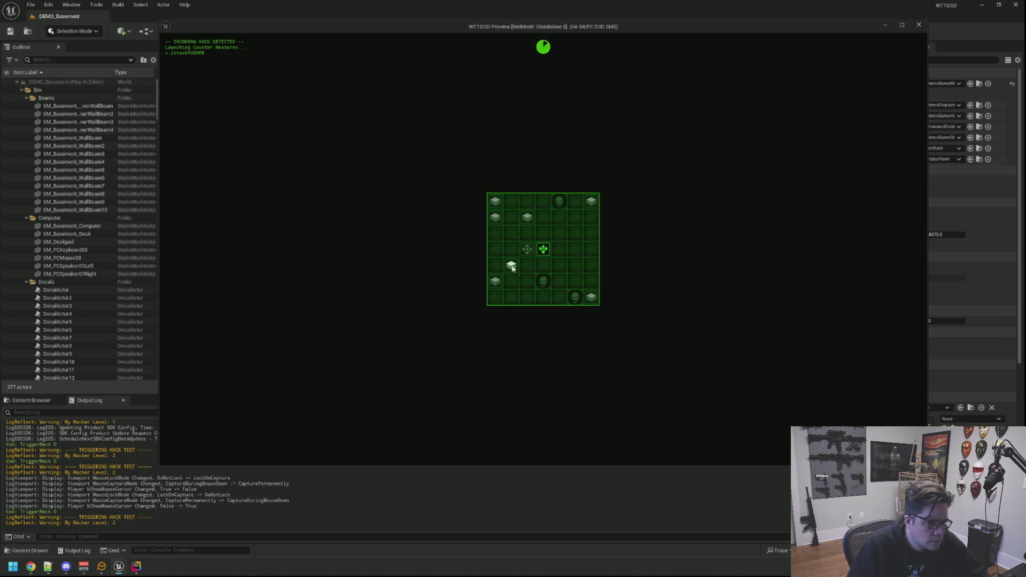
click(539, 251)
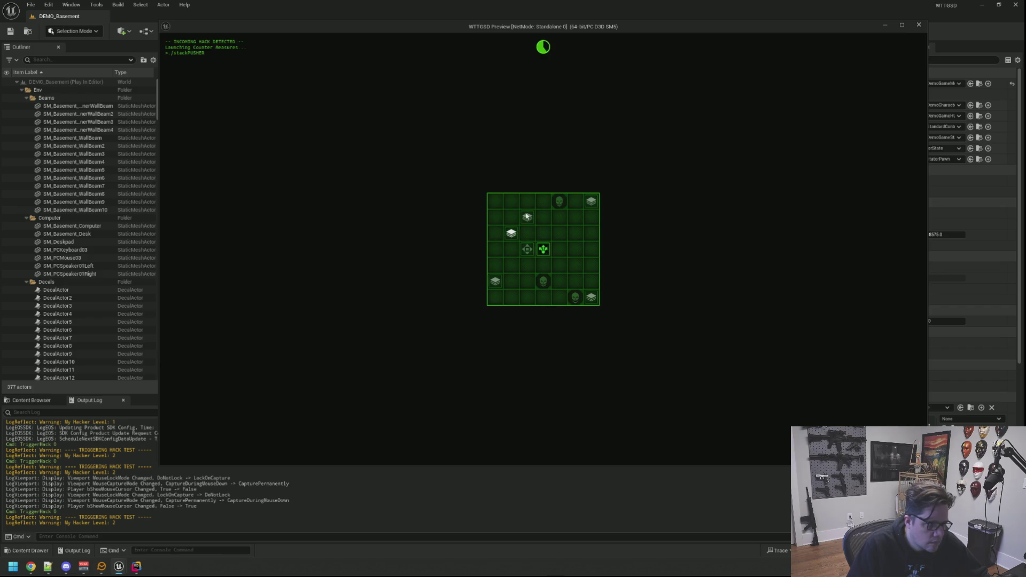
click(540, 248)
click(576, 215)
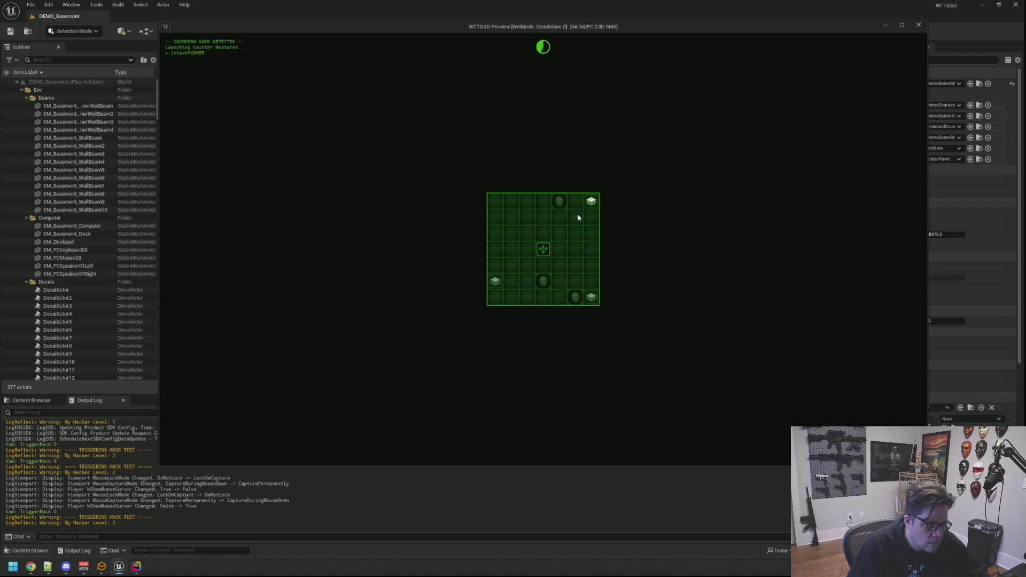
click(558, 264)
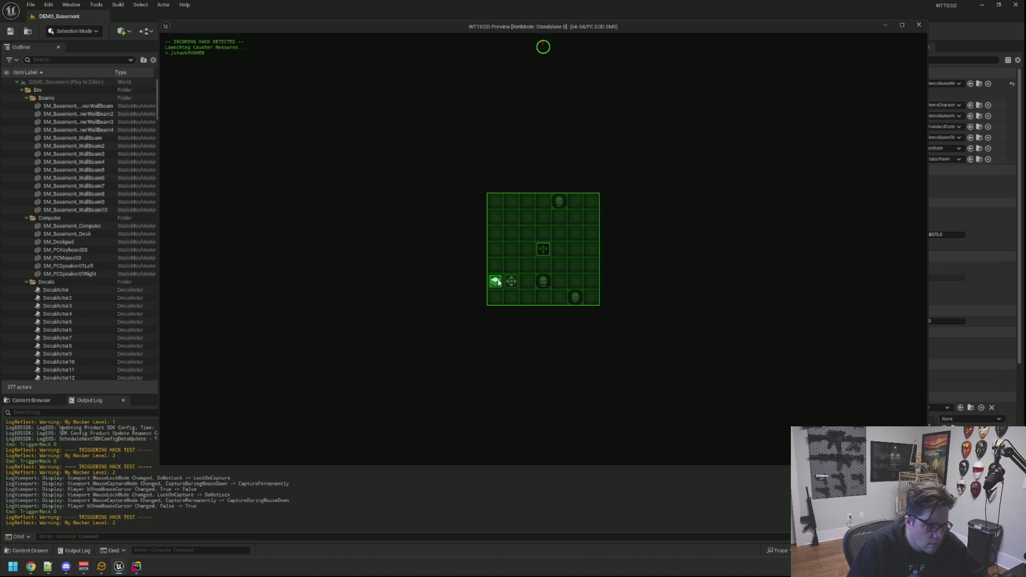
click(511, 282)
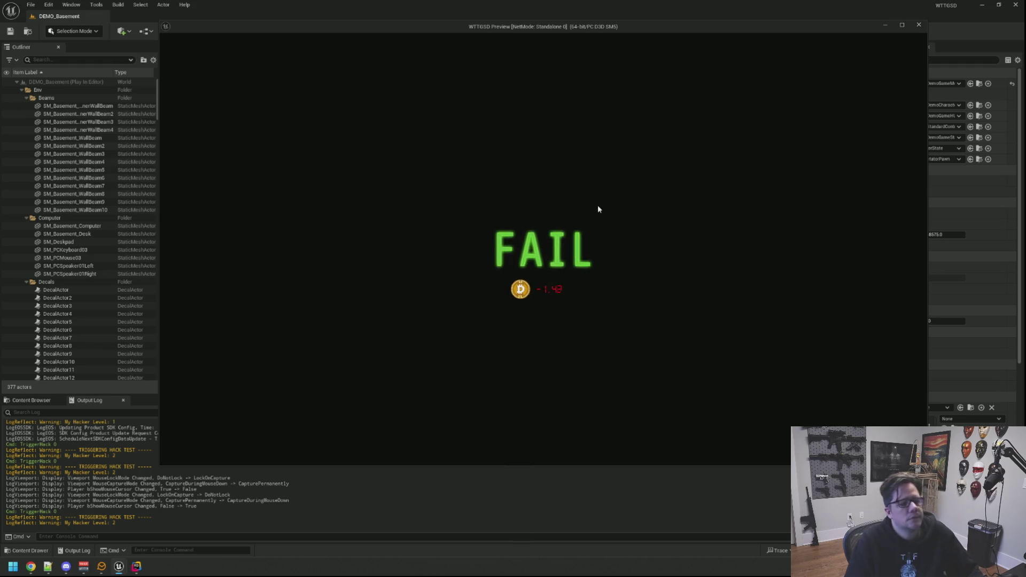
key(Escape)
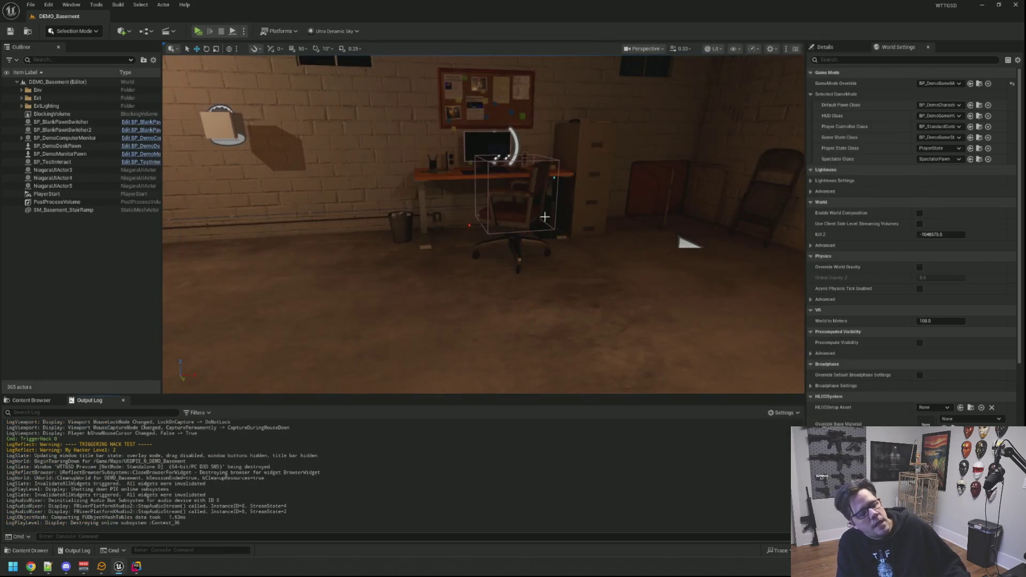
Step: Set SPTier2's Total Time to 17.0 and save the asset
click(31, 401)
double_click(159, 454)
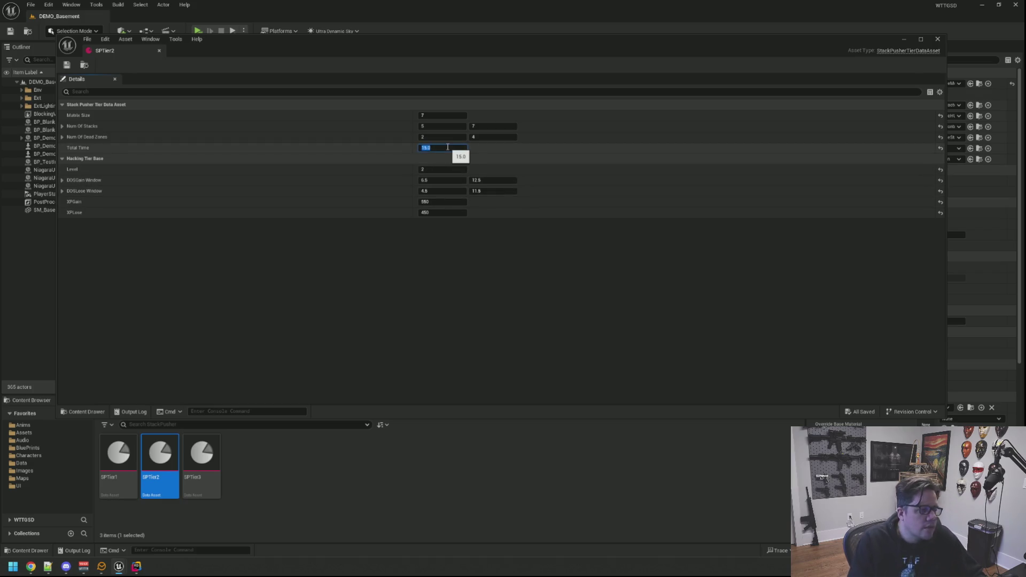
key(ctrl+s)
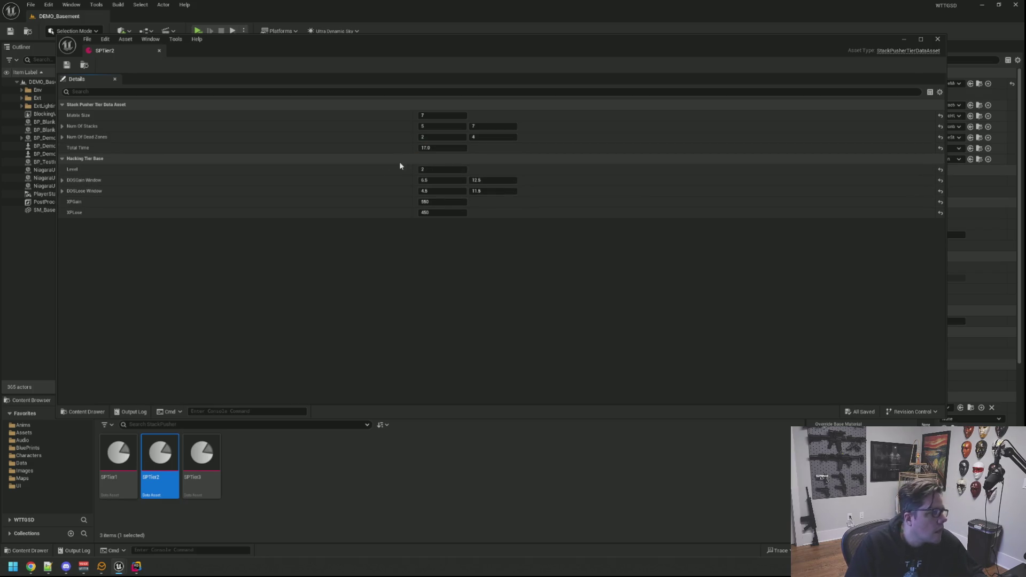
Step: Set SPTier3's Total Time to 24.0, save it, and launch a new play-test
double_click(201, 453)
click(445, 148)
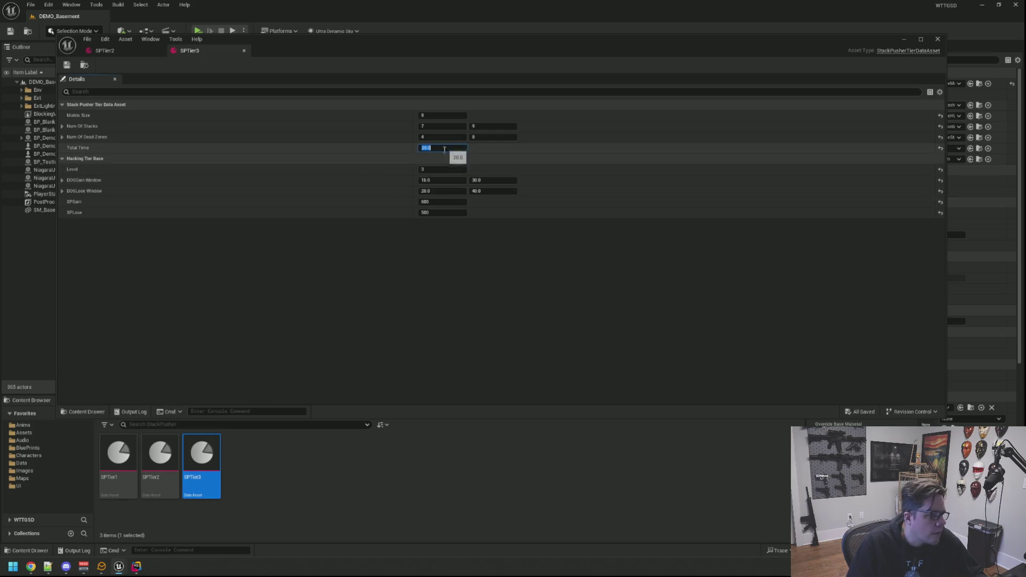
key(ctrl+s)
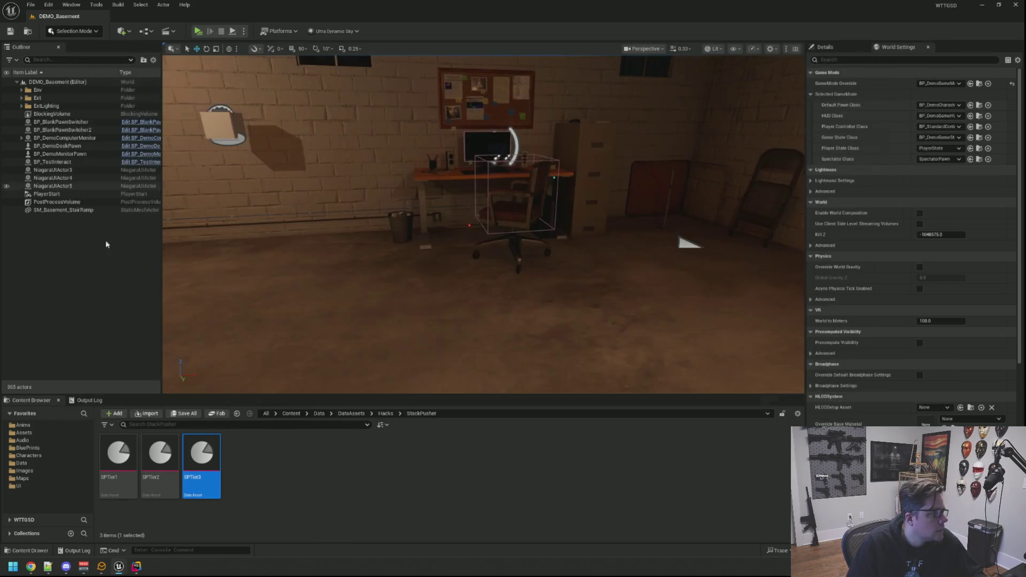
click(90, 399)
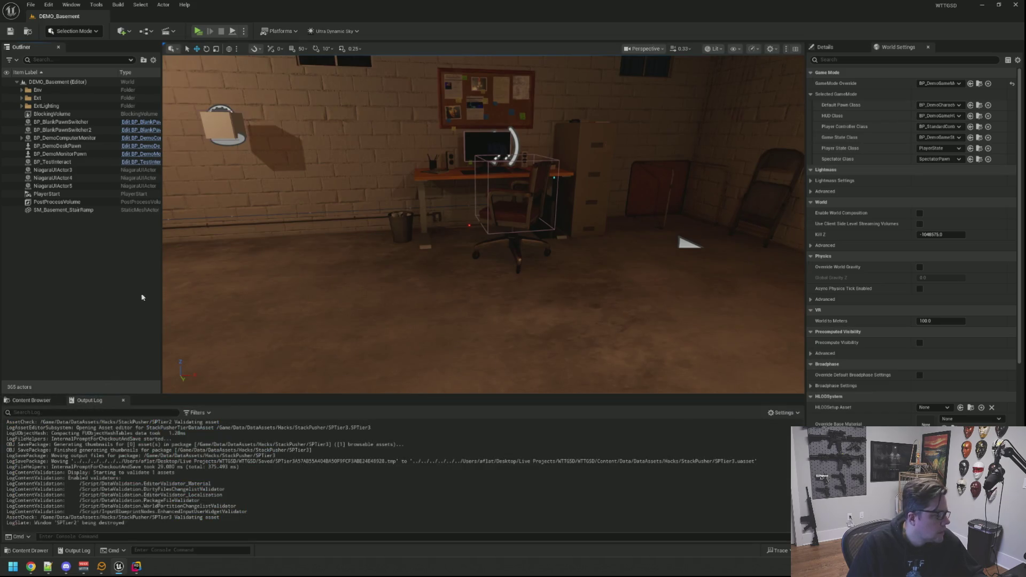
click(197, 32)
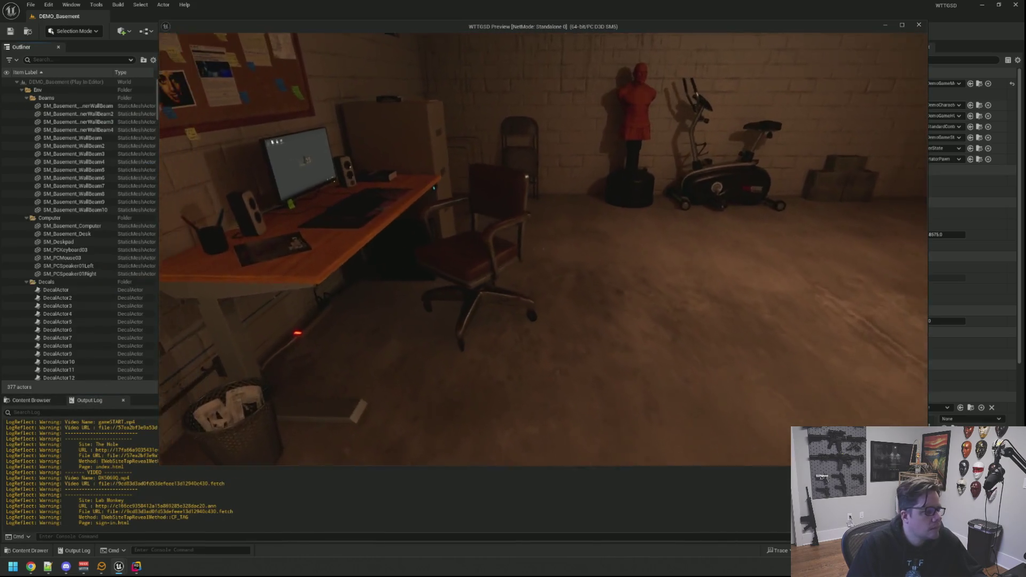
Step: Sit at the desk and run TriggerHack 0 from the console
click(543, 249)
key(grave)
key(Up)
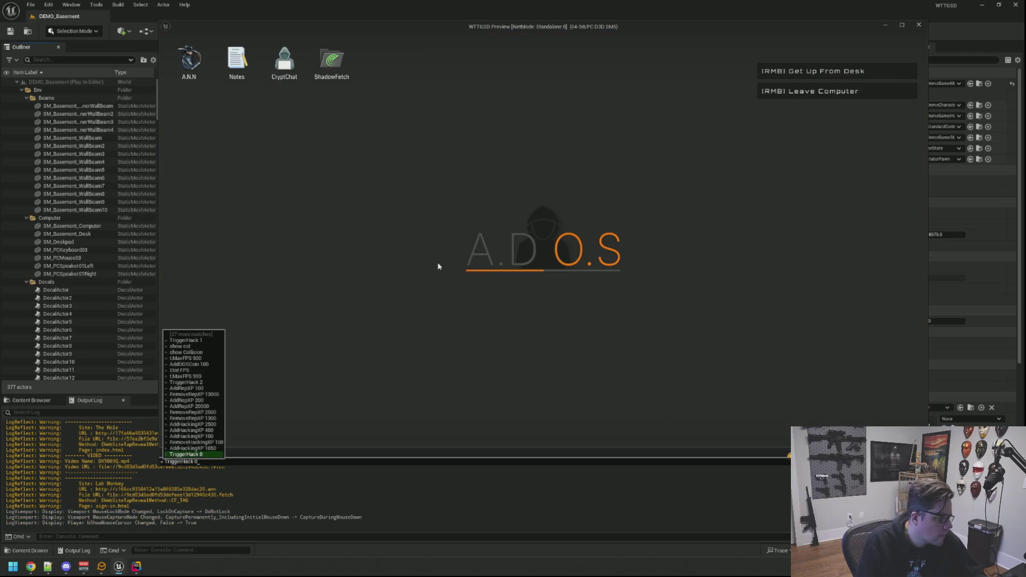
key(Return)
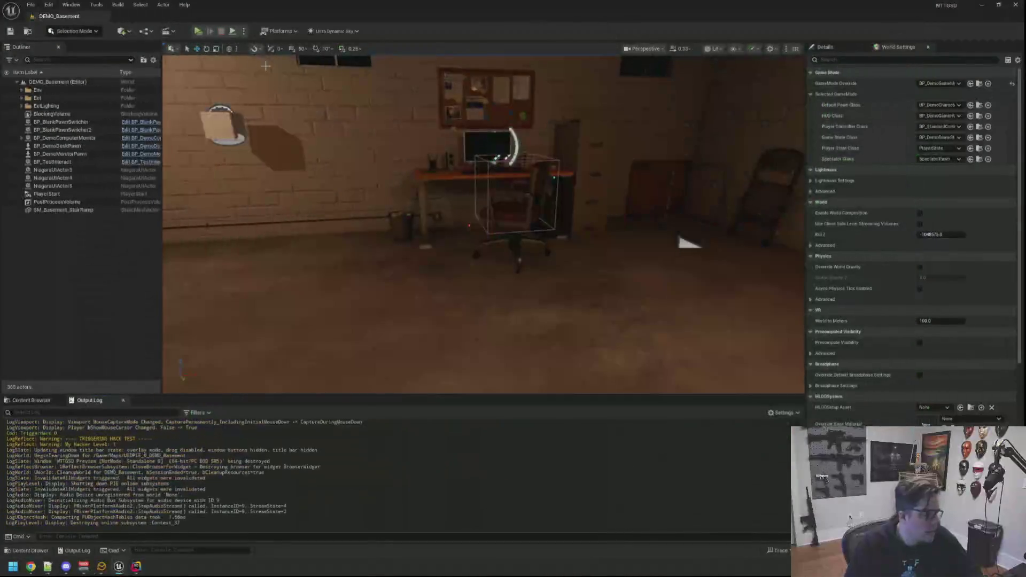
Step: Restart the play-test, add 1050 hacking XP, rerun TriggerHack 0, and solve the grid for 1.57 coins
click(198, 32)
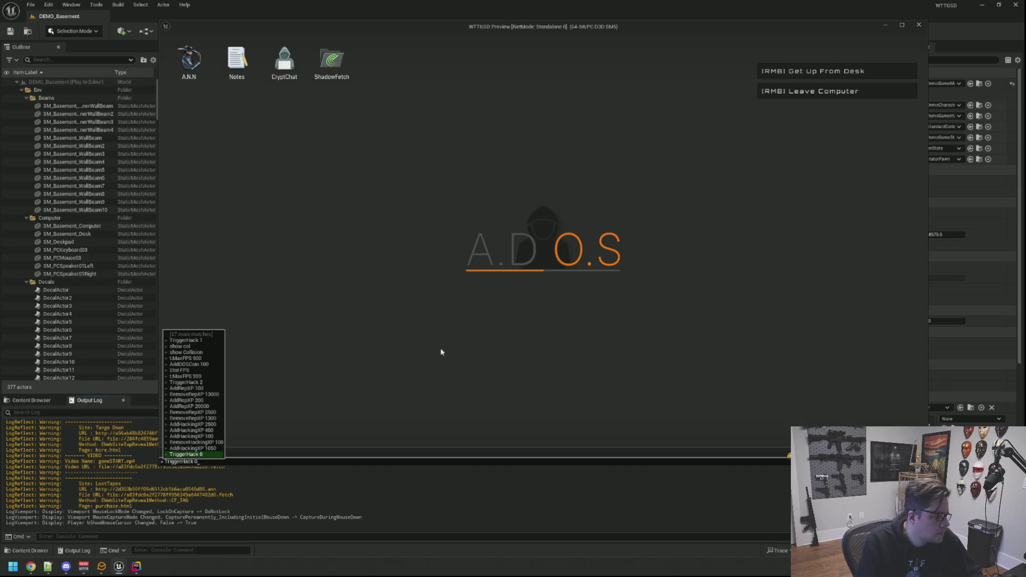
key(Up)
key(Return)
key(Up)
key(Return)
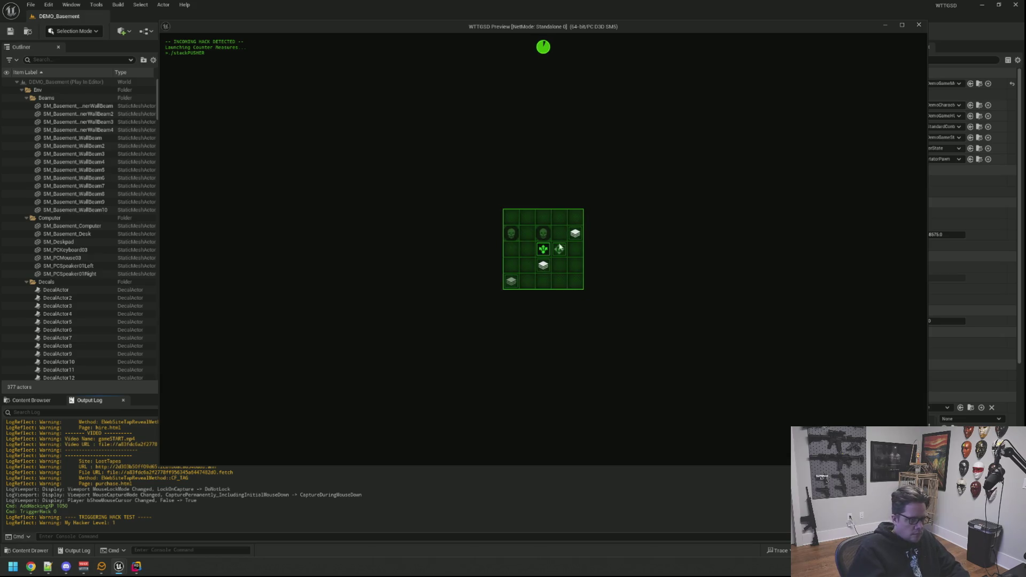
click(548, 254)
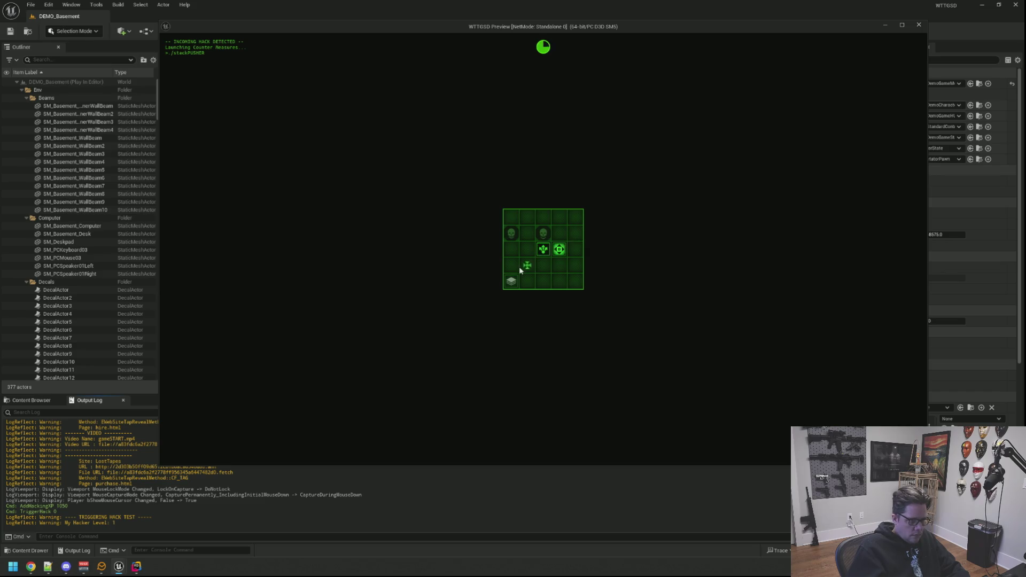
click(539, 260)
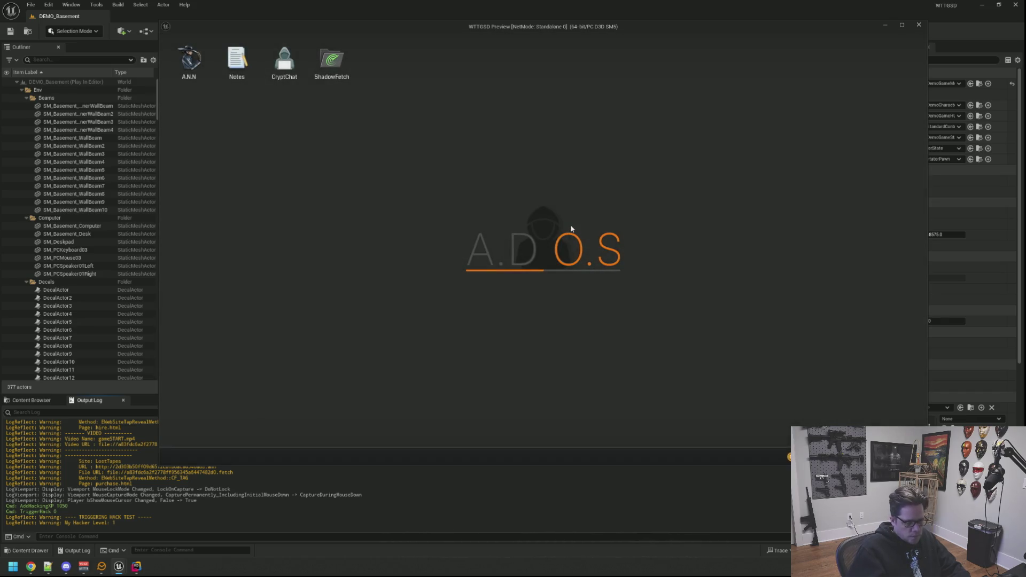
Step: Type TriggerHack 0 in the console to start another hack
key(grave)
text(TriggerHack 0)
key(Return)
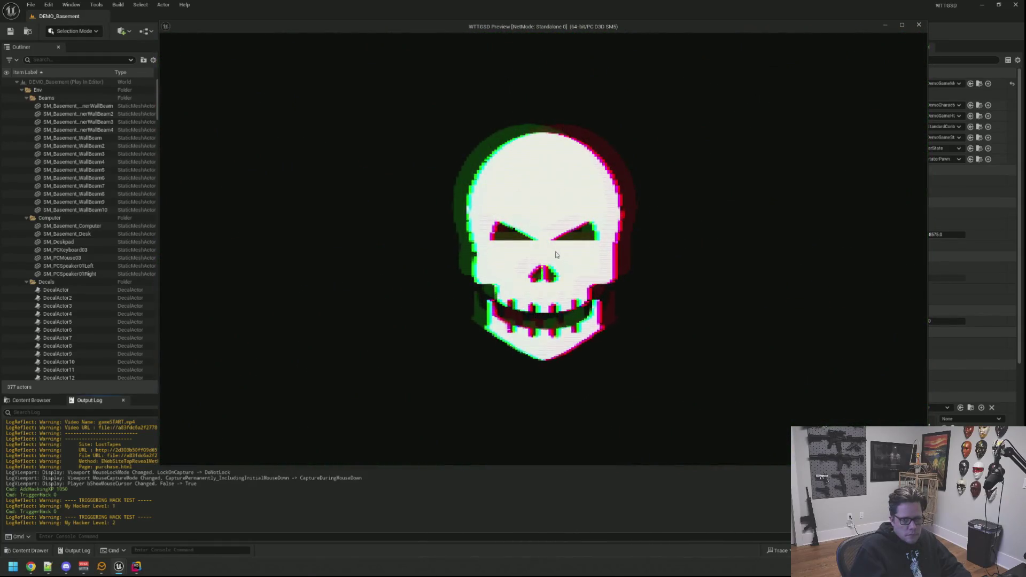
Step: Re-enter the computer and finish the current stack grid so the hack is blocked
right_click(544, 255)
click(544, 249)
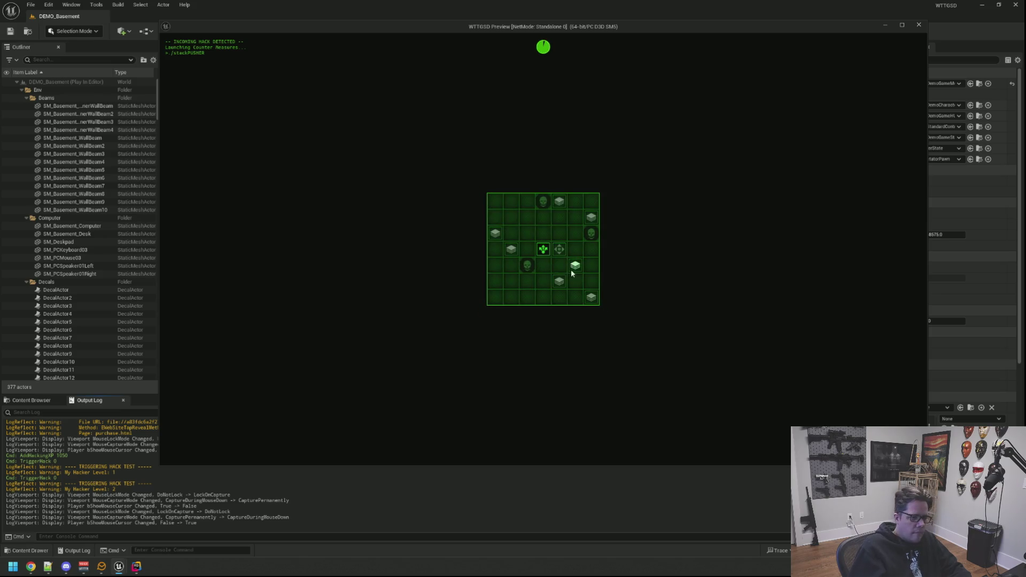
click(560, 273)
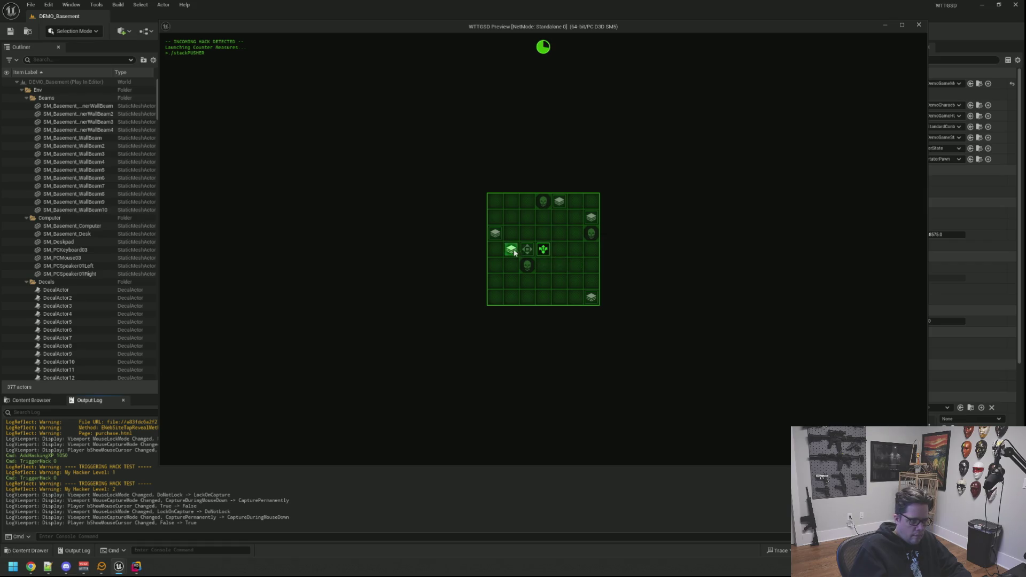
click(544, 251)
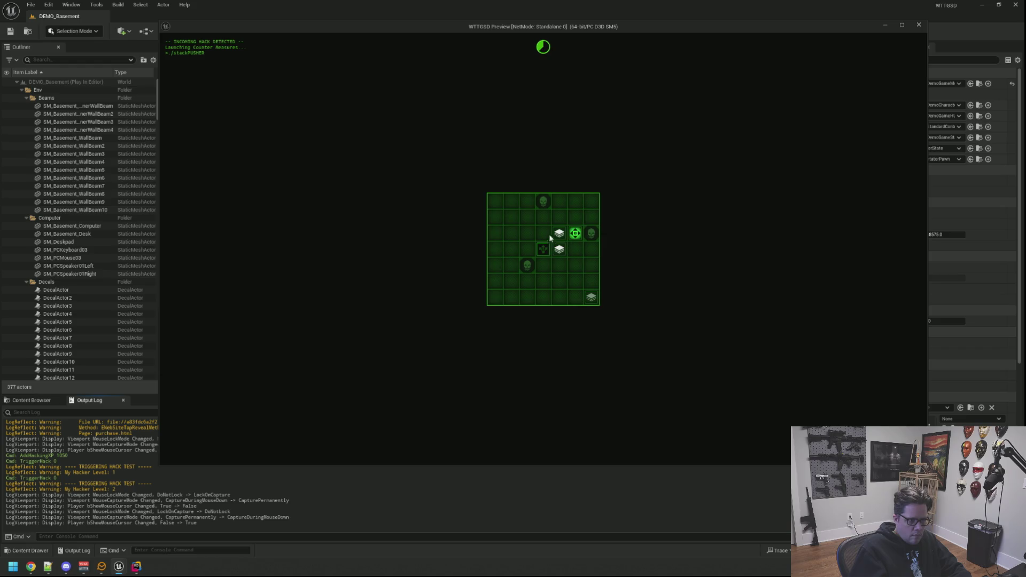
click(543, 251)
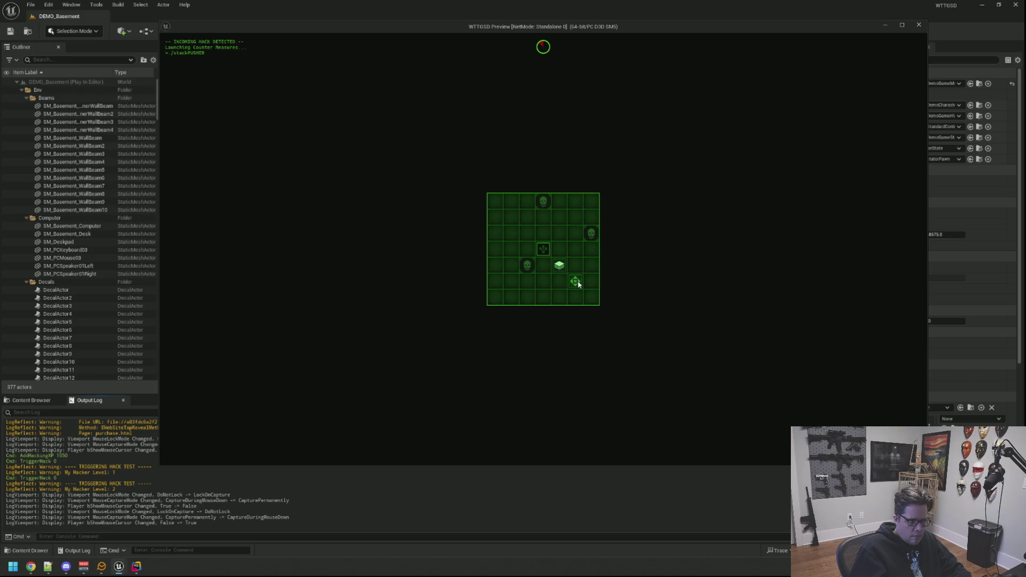
click(553, 259)
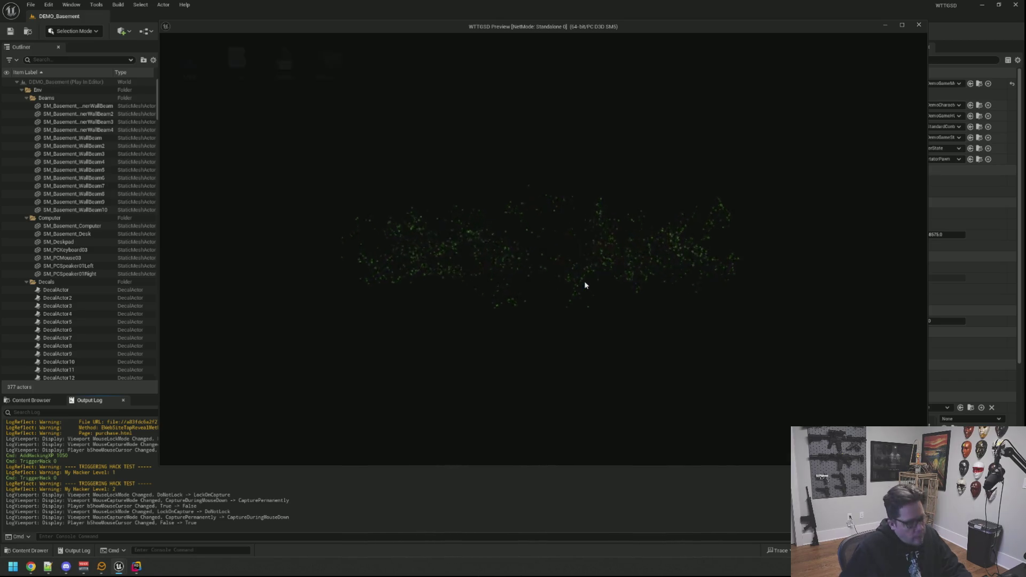
Step: Rerun TriggerHack 0 and solve the new level-2 grid, merging the green stack into the white
key(Up)
key(Return)
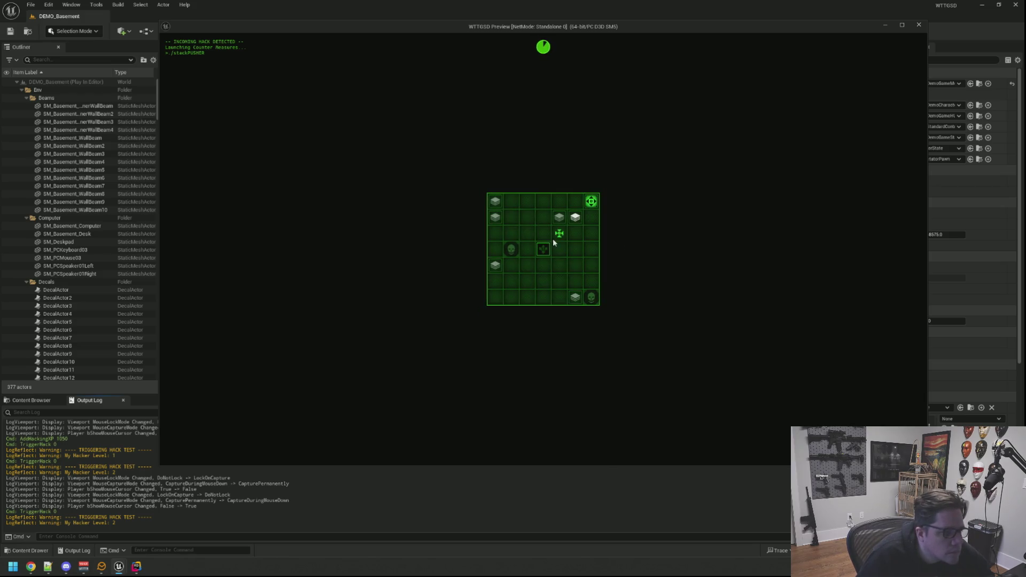
click(546, 246)
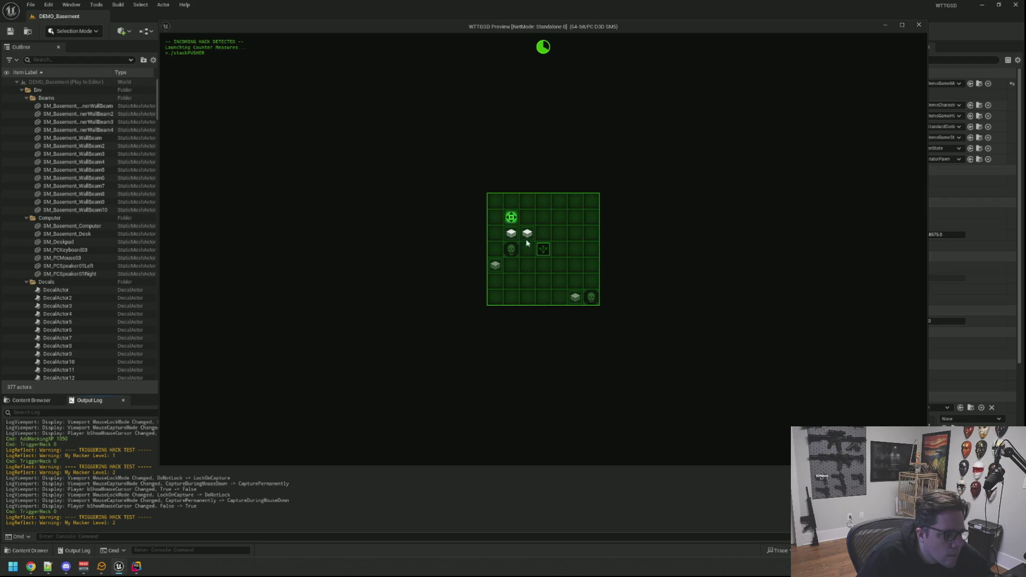
click(532, 237)
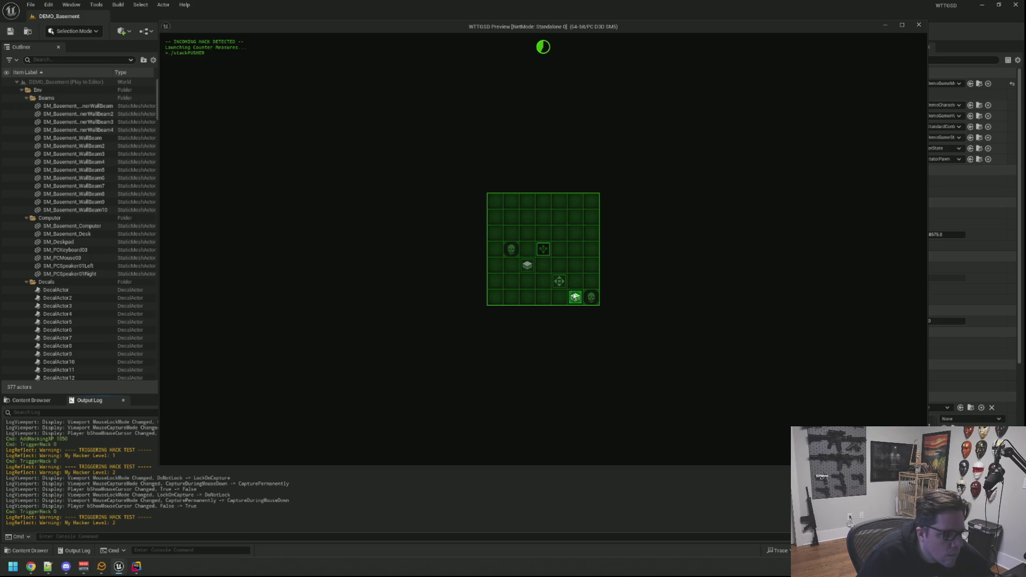
click(546, 250)
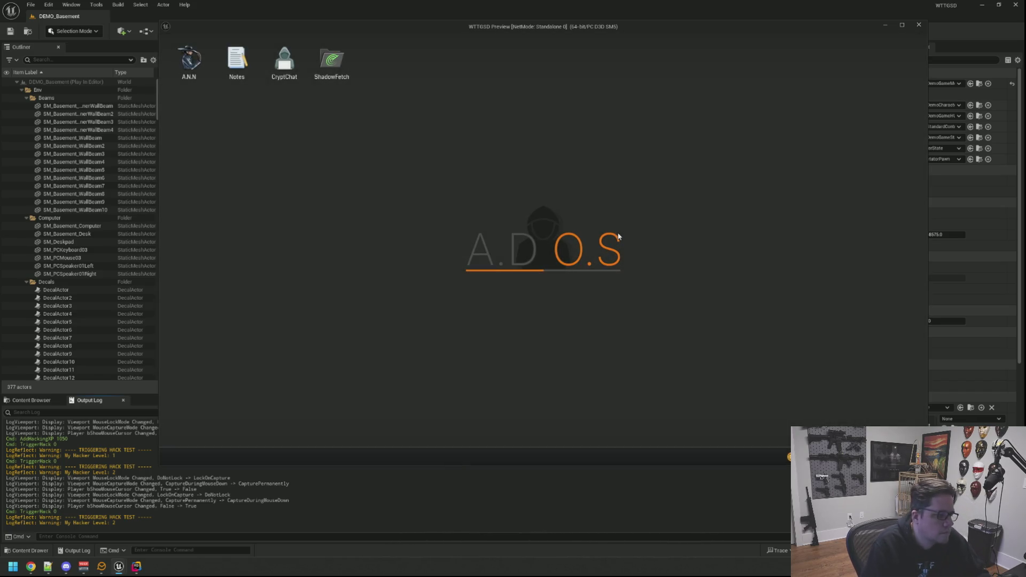
key(grave)
key(Up)
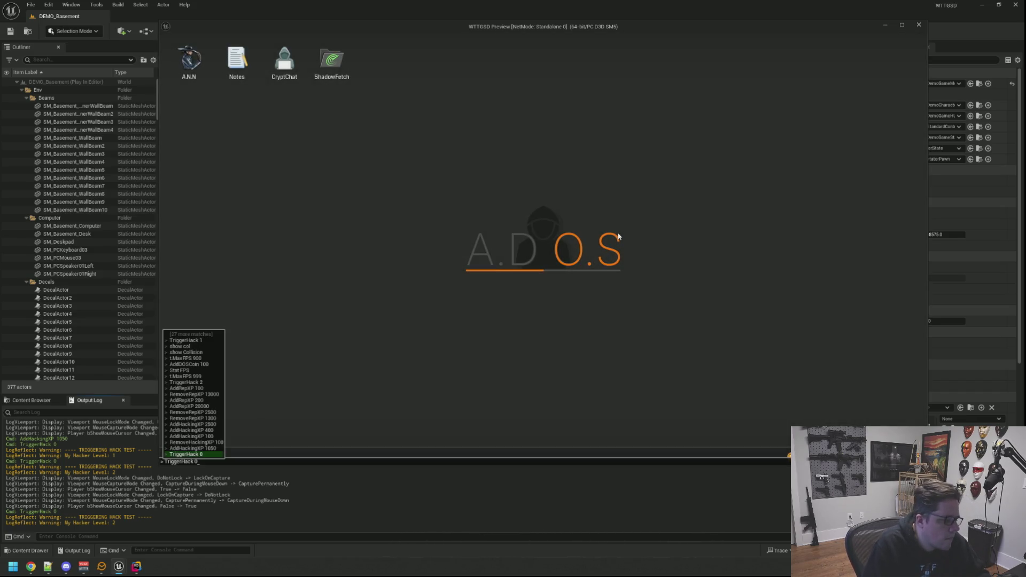
Step: Run TriggerHack 0 and clear the hacker-level-3 grid in two moves until HACK BLOCKED
key(Return)
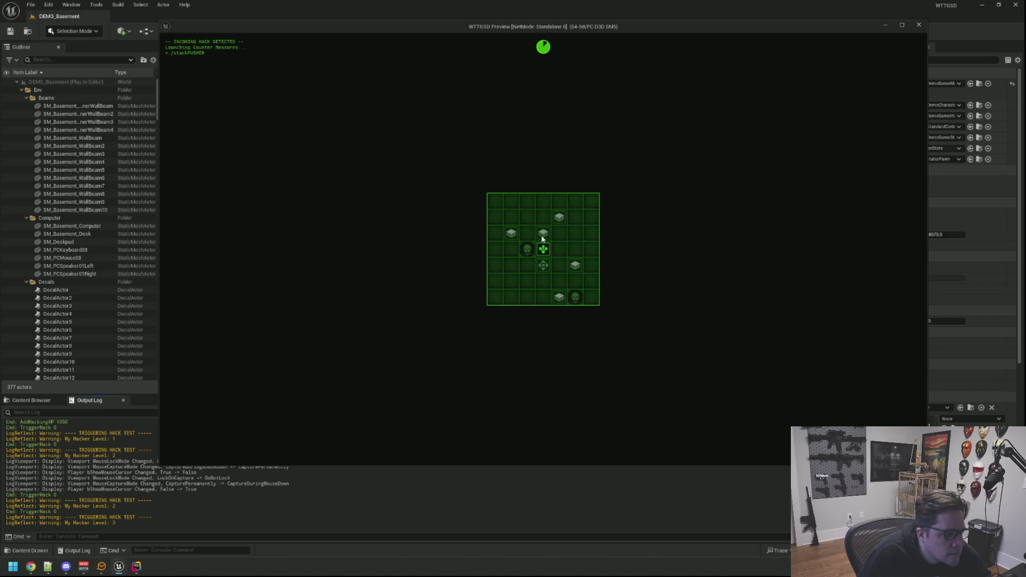
click(527, 234)
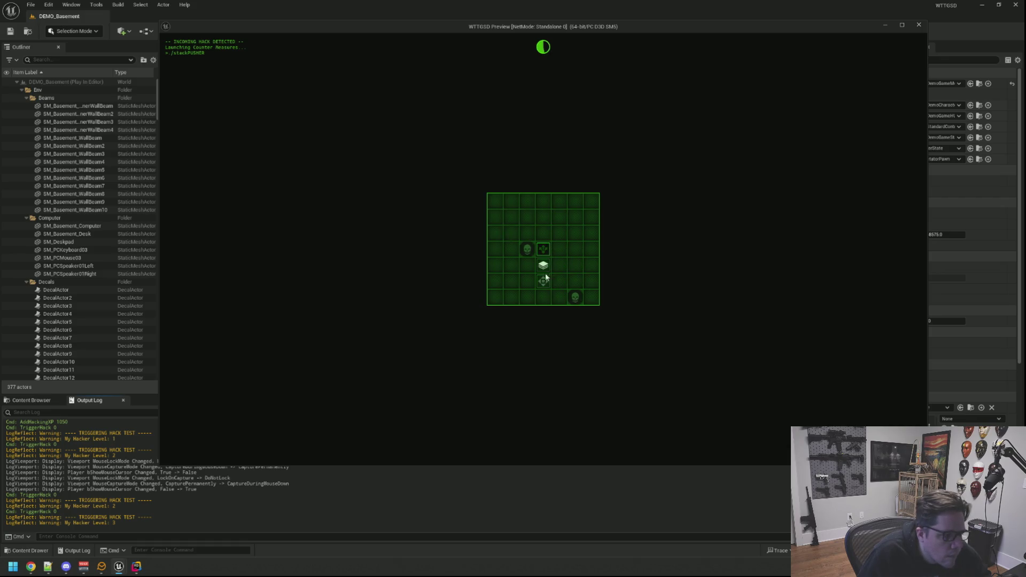
click(548, 251)
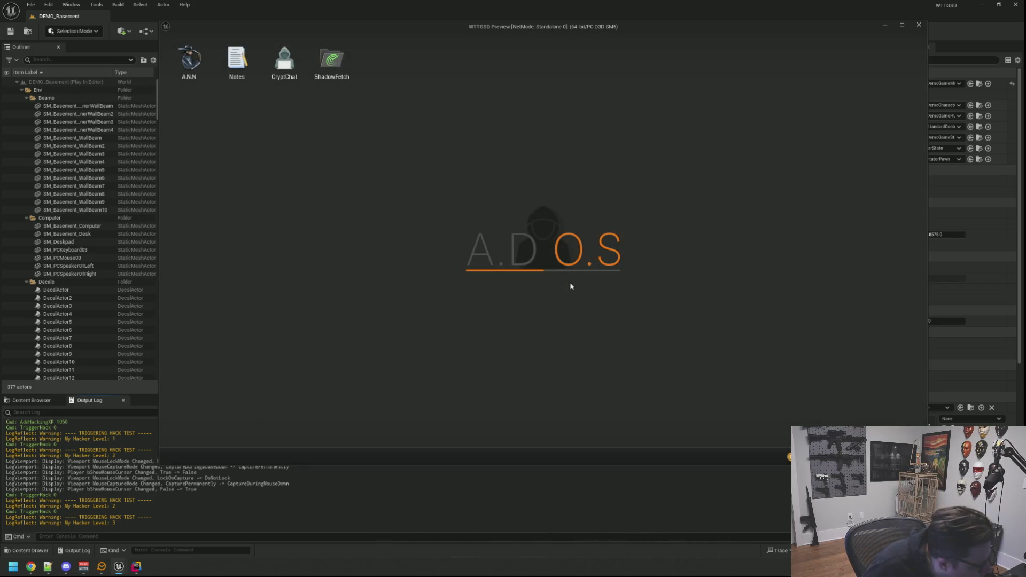
Step: Rerun TriggerHack 0 and push two stacks on the new level-3 grid
key(grave)
key(Up)
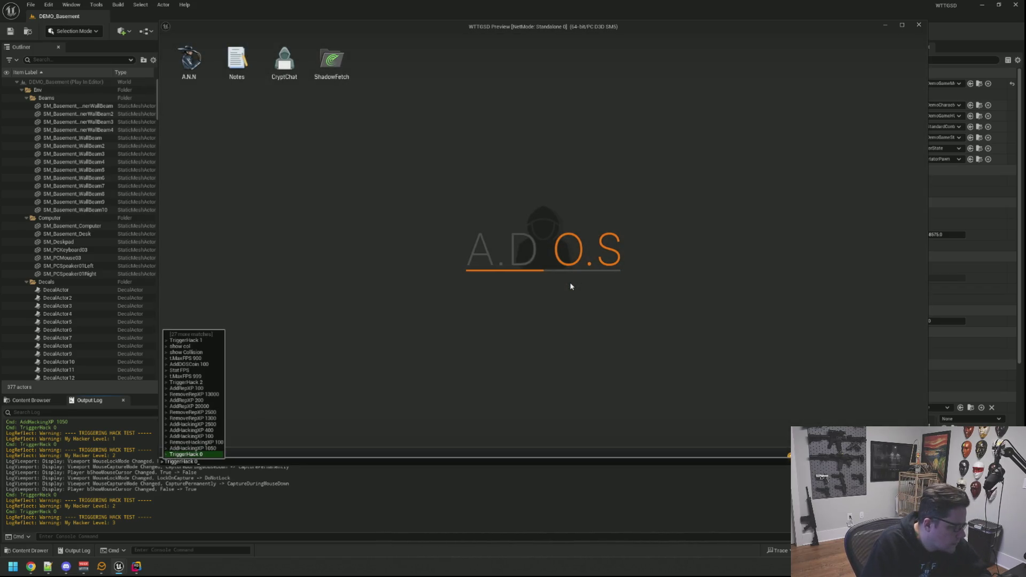
key(Return)
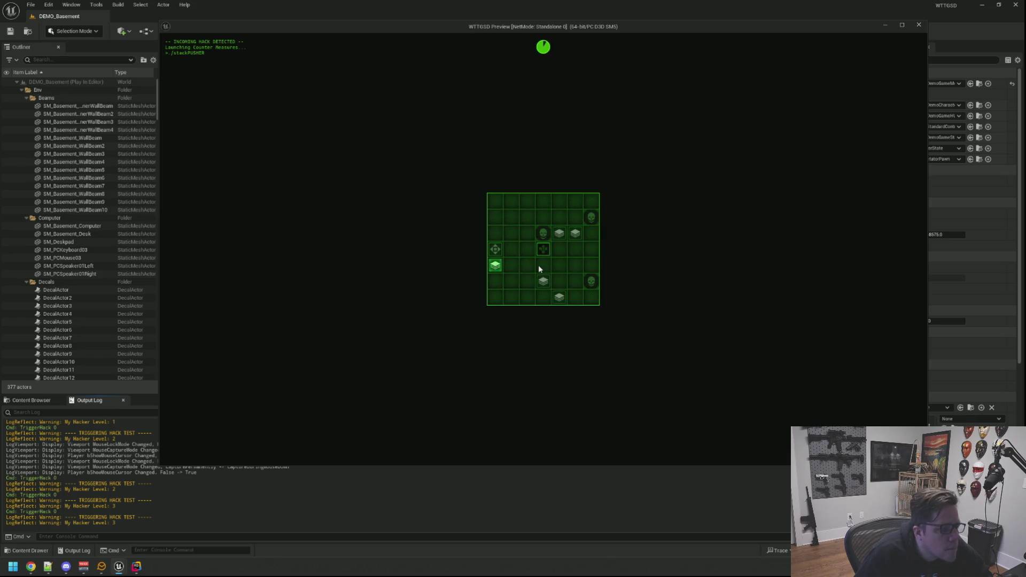
click(546, 253)
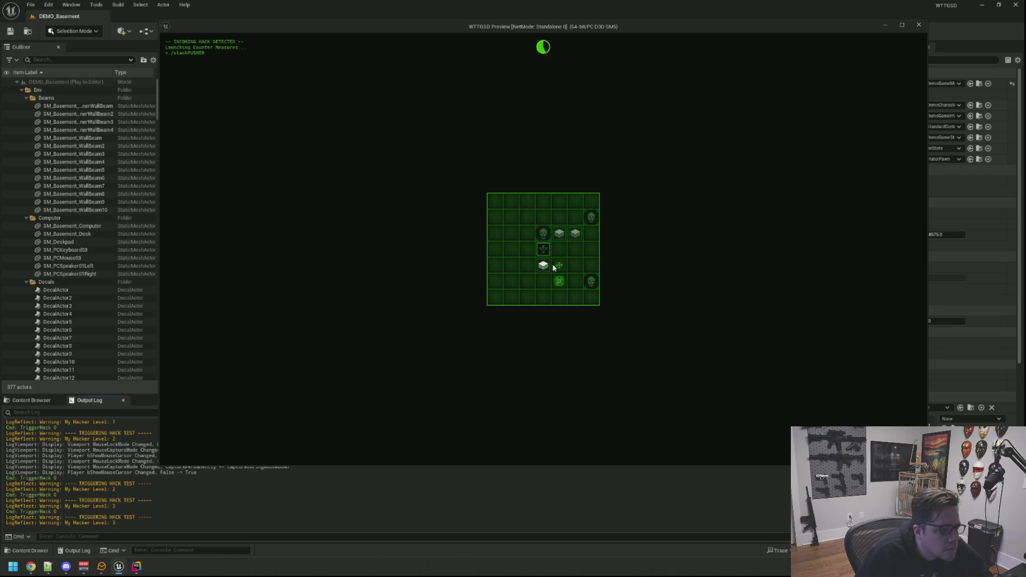
click(549, 251)
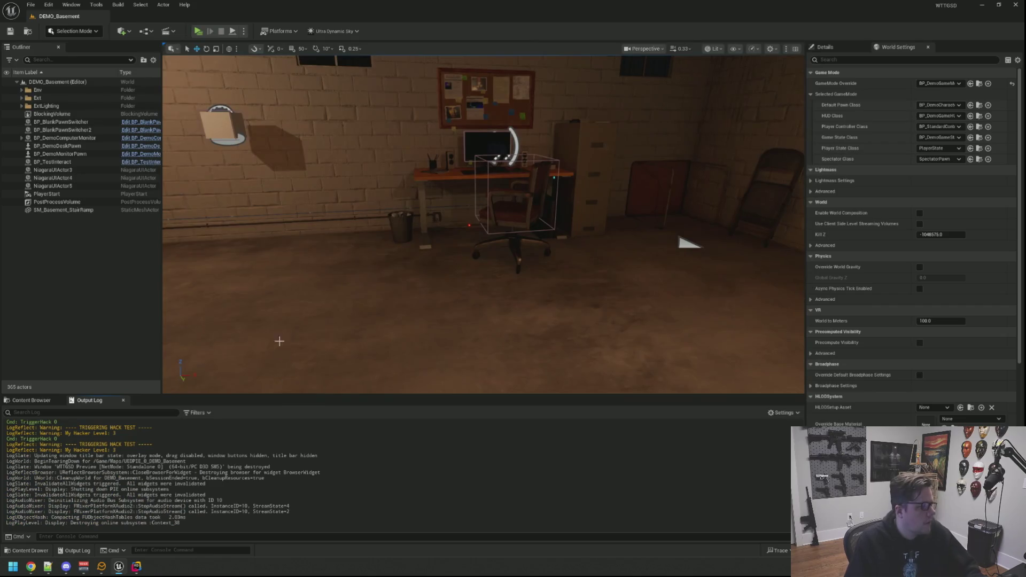
Step: Open WBP_DemoComputer through the Ctrl+P asset search for 'Demo'
key(ctrl+p)
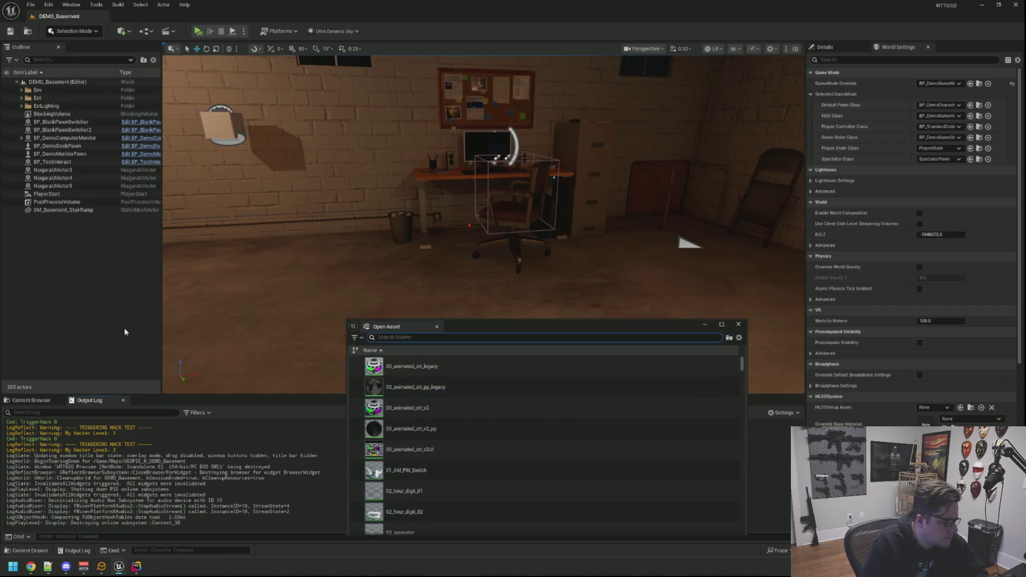
text(BP_Demo)
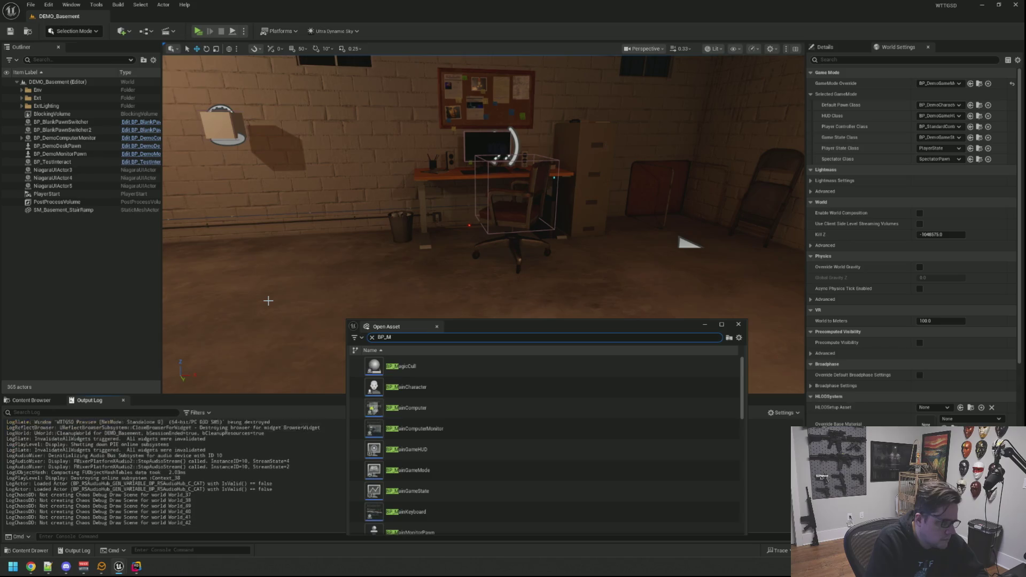
key(Down)
key(Return)
Step: Add a third Hacking Tiers entry on WBP Stack Pusher and assign SPTier3 to it
click(147, 282)
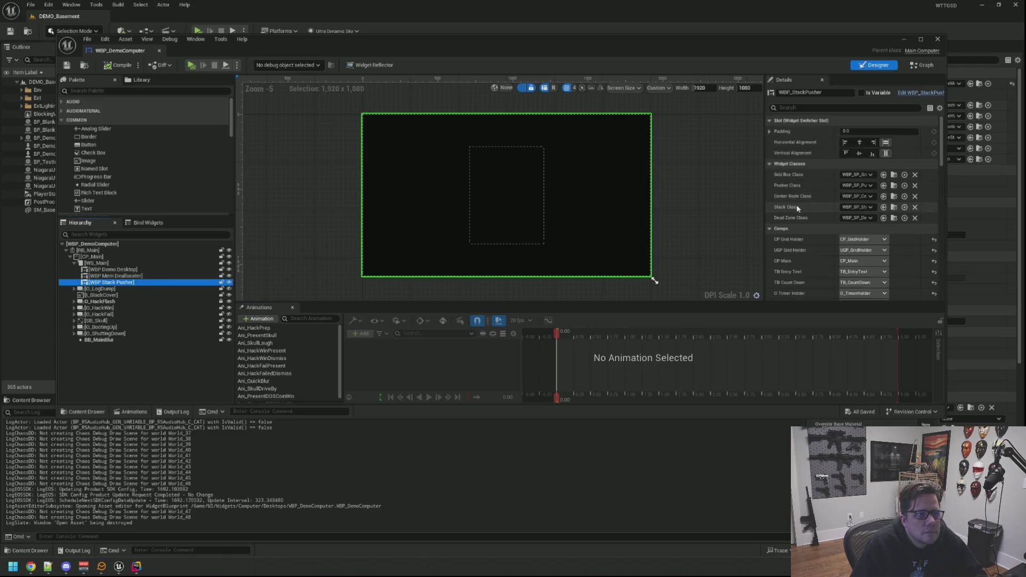
scroll(796, 205, down, 3)
scroll(799, 190, down, 3)
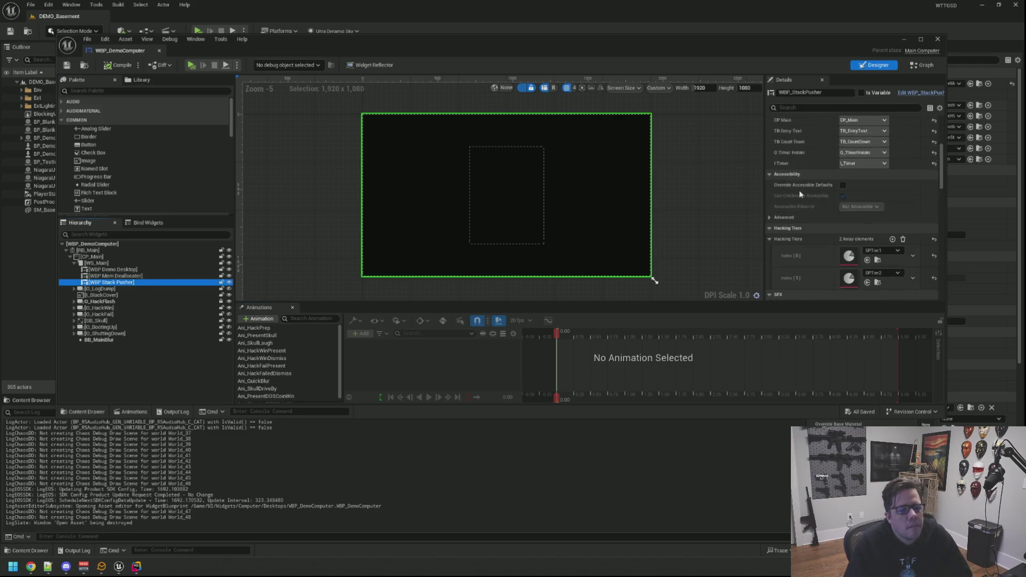
scroll(799, 190, down, 2)
click(891, 201)
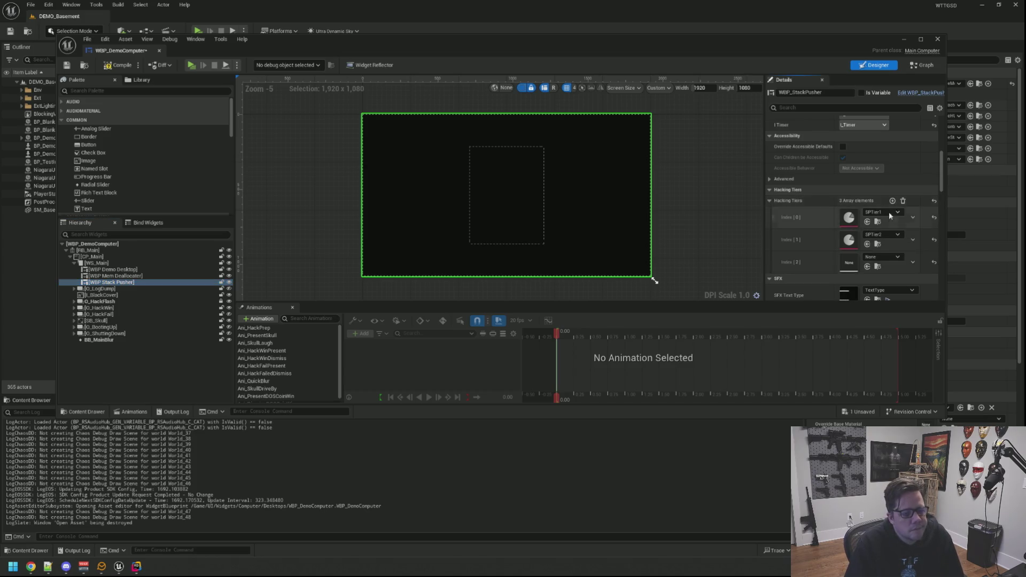
key(ctrl+space)
mouse_move(202, 457)
mouse_down()
mouse_move(869, 278)
mouse_move(858, 265)
mouse_up()
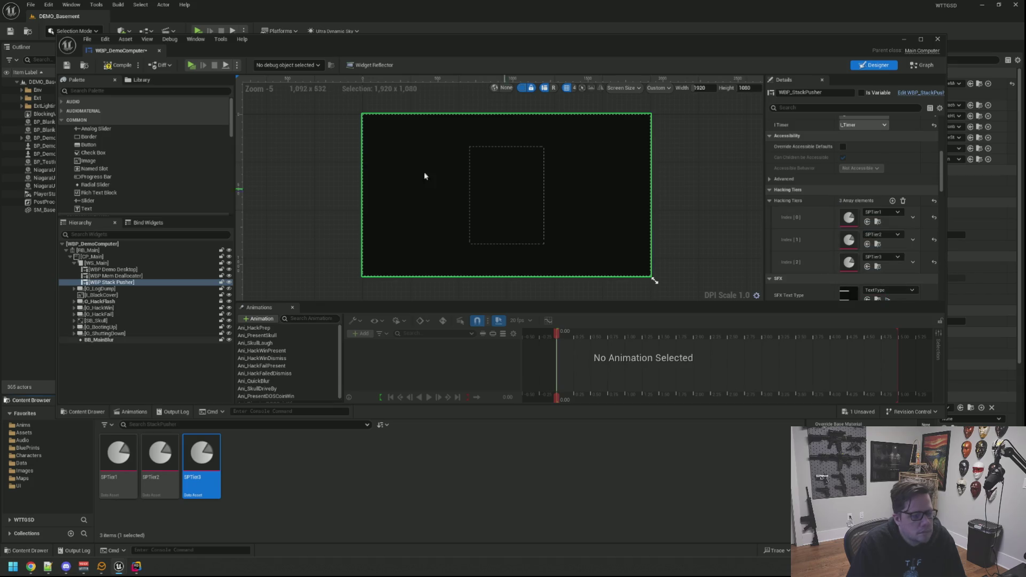
Step: Compile, save and close the widget blueprint, then clear the output log
click(67, 65)
click(159, 51)
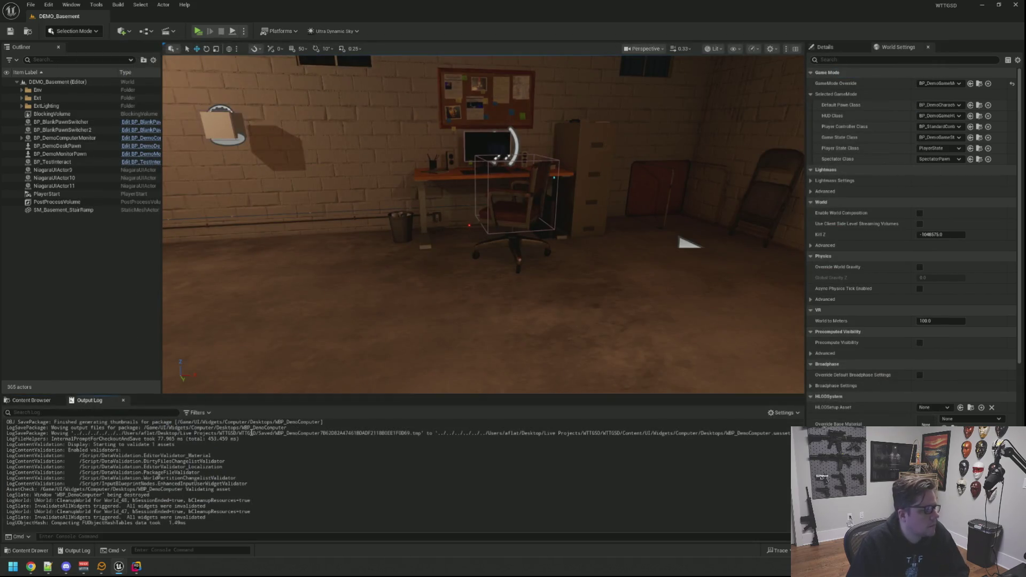
right_click(251, 433)
click(272, 443)
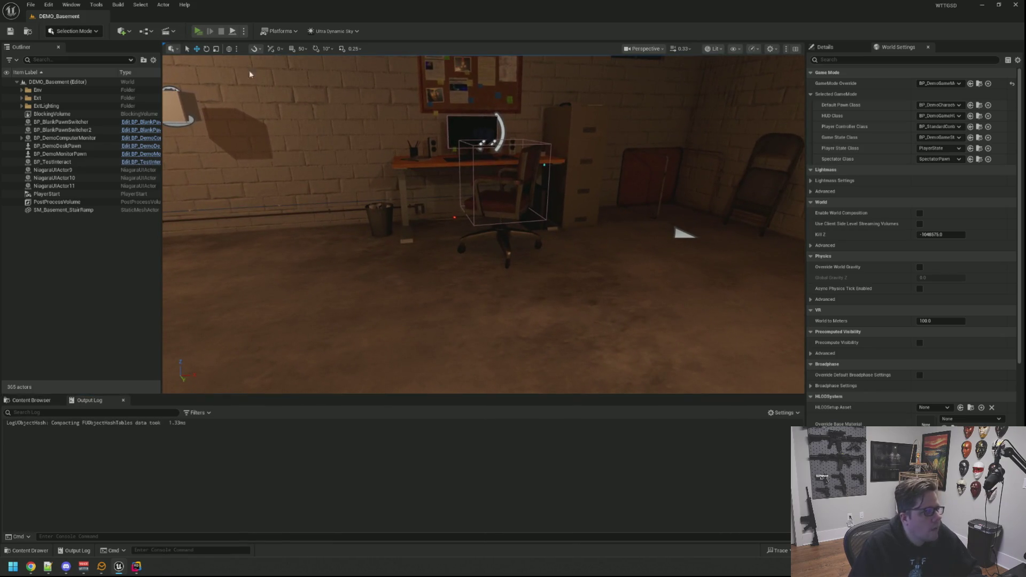
Step: Start Play, add 1050 hacking XP, and run TriggerHack 0 from the console
click(198, 31)
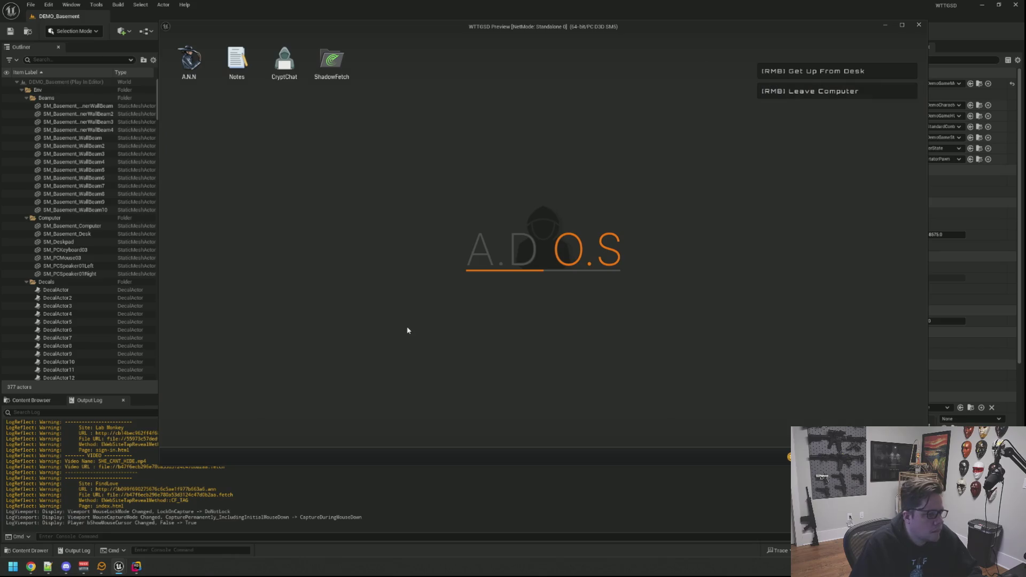
key(grave)
key(Up)
key(Up)
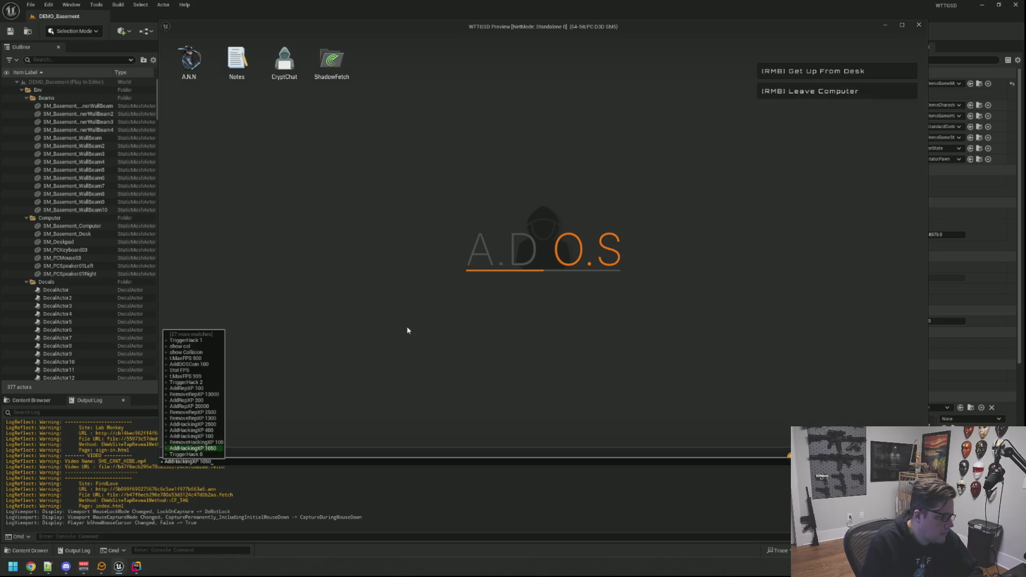
key(Return)
key(grave)
key(Up)
key(Up)
key(Return)
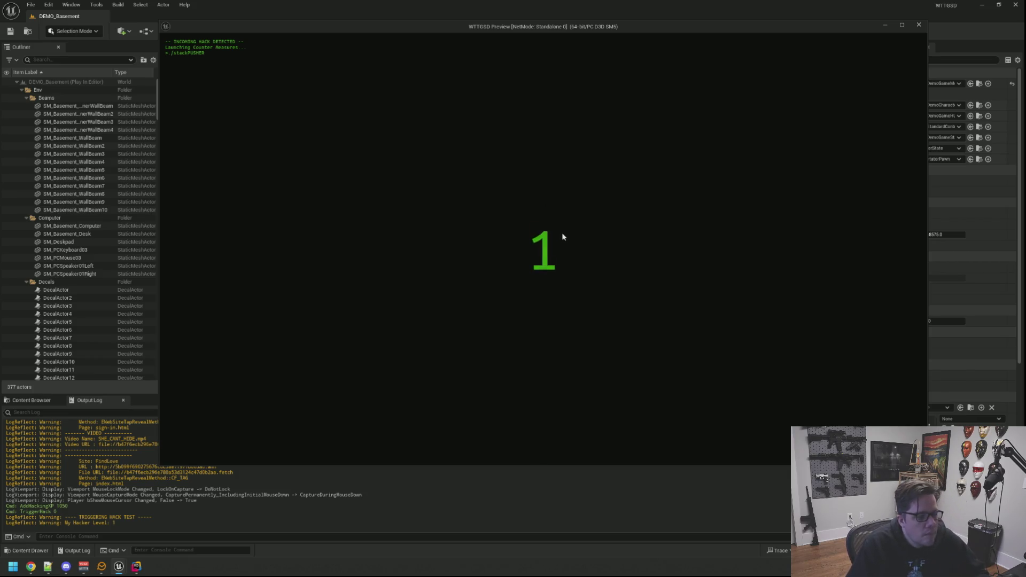
Step: Solve the hacker-level-1 grid in four moves, blocking the hack for 3.15 coins
click(512, 237)
click(544, 252)
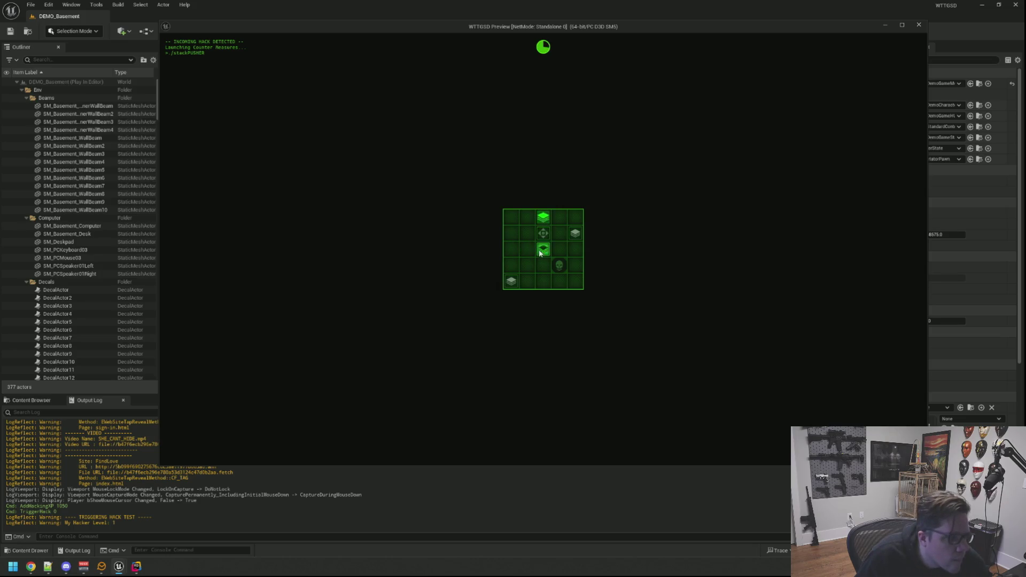
click(551, 247)
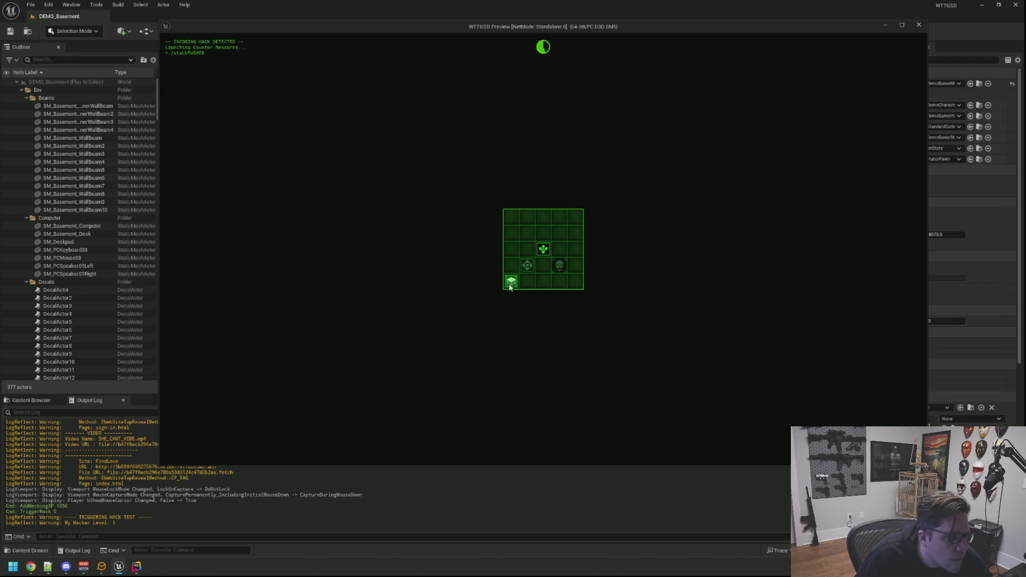
click(548, 244)
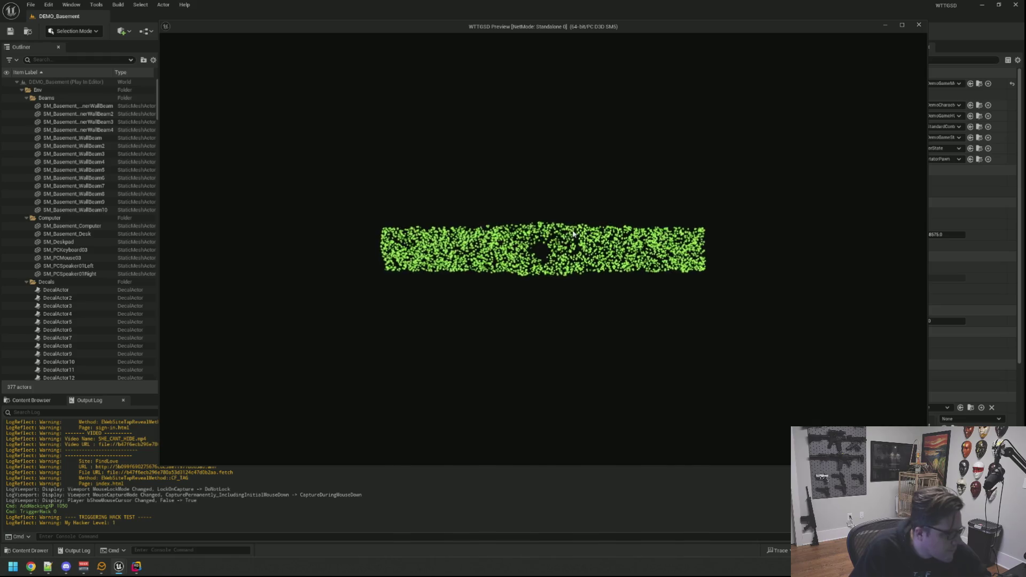
Step: Rerun TriggerHack 0 and clear the level-2 grid in four moves, earning 4.41 coins
key(grave)
key(Up)
key(Return)
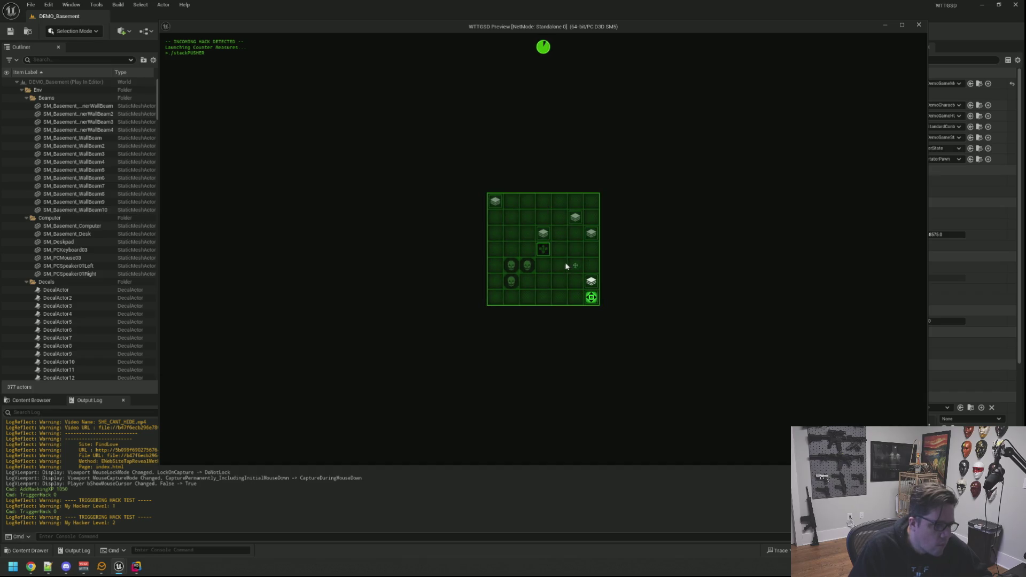
click(587, 282)
click(557, 250)
click(553, 265)
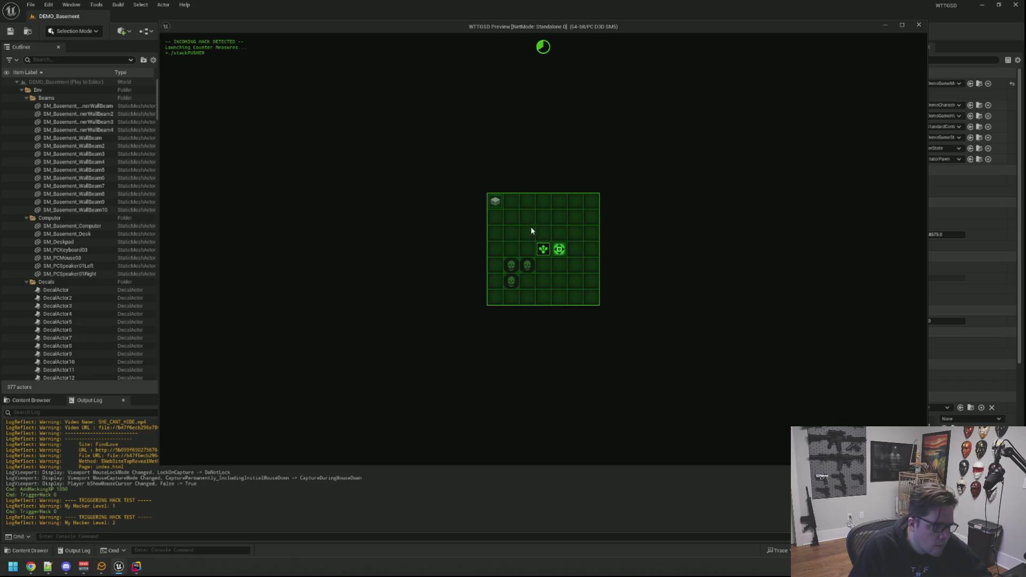
click(528, 233)
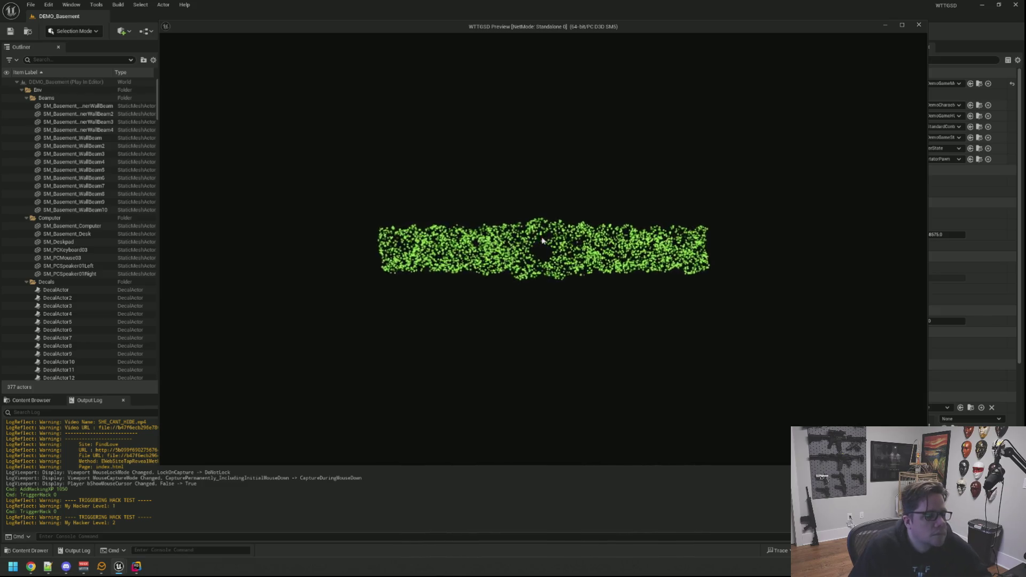
Step: Rerun TriggerHack 0 and push the stacks onto the target with clicks and arrow keys
key(Up)
key(Return)
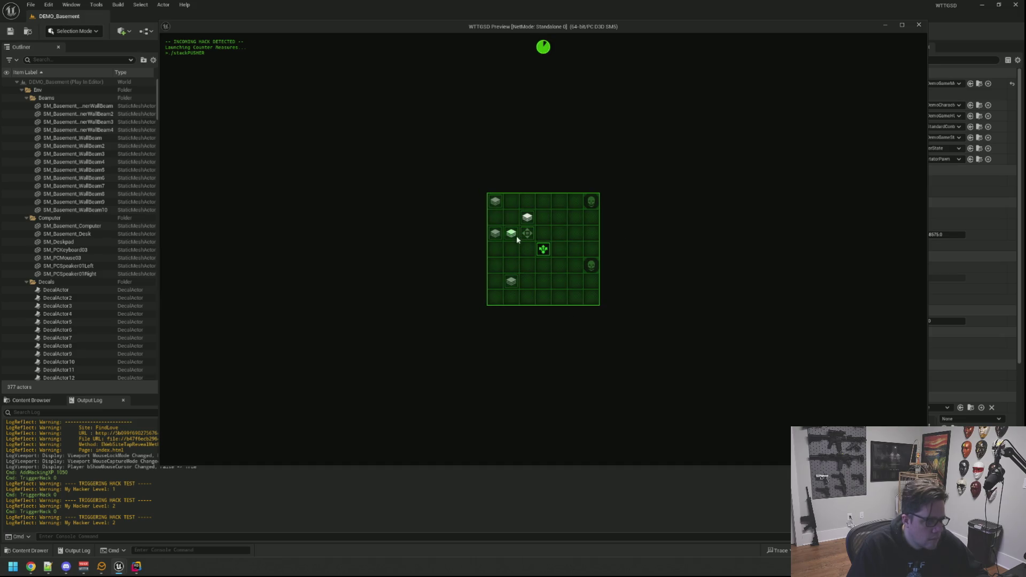
click(505, 235)
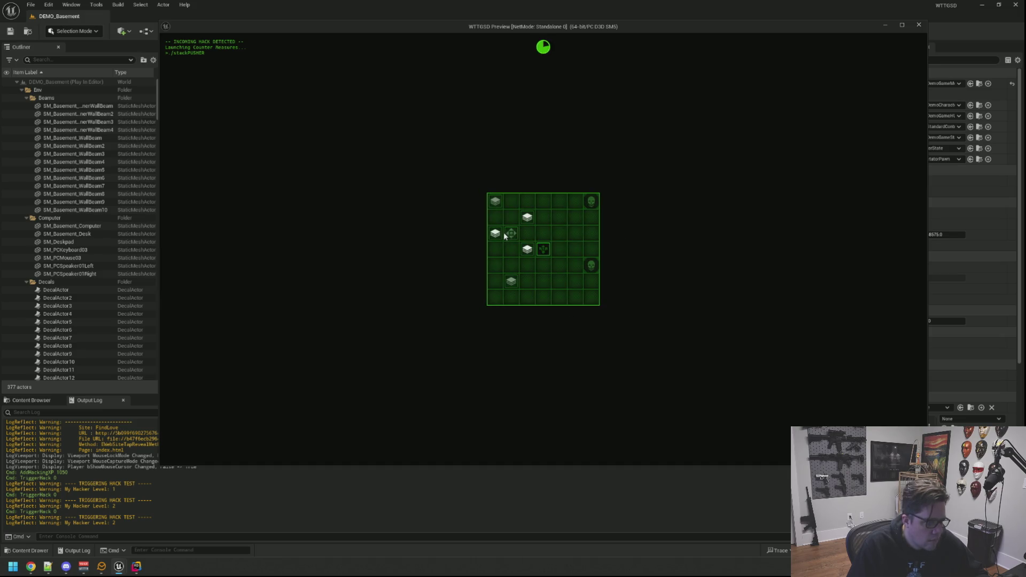
key(Right)
key(Up)
key(Down)
key(Down)
key(Left)
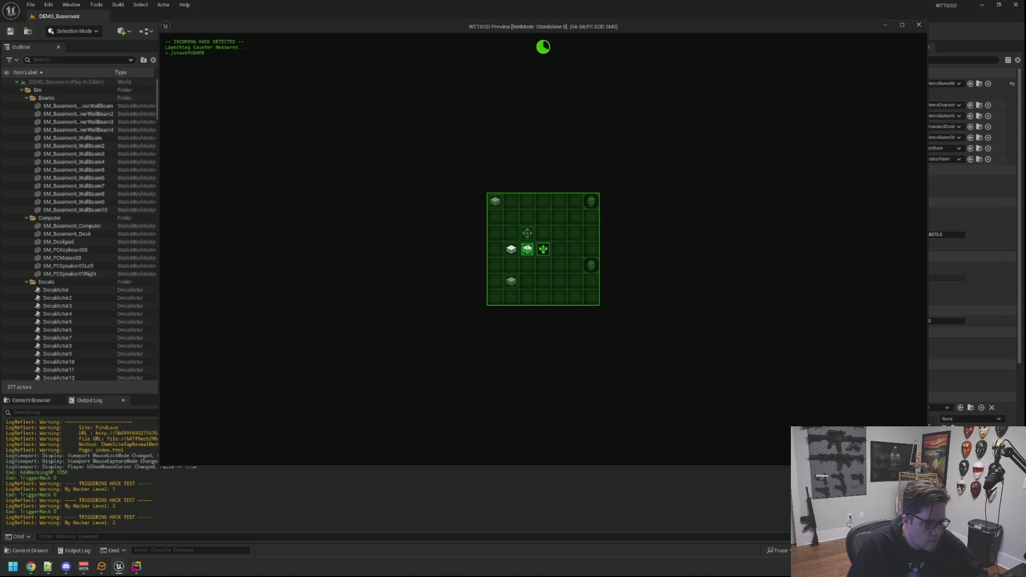
click(517, 226)
click(529, 264)
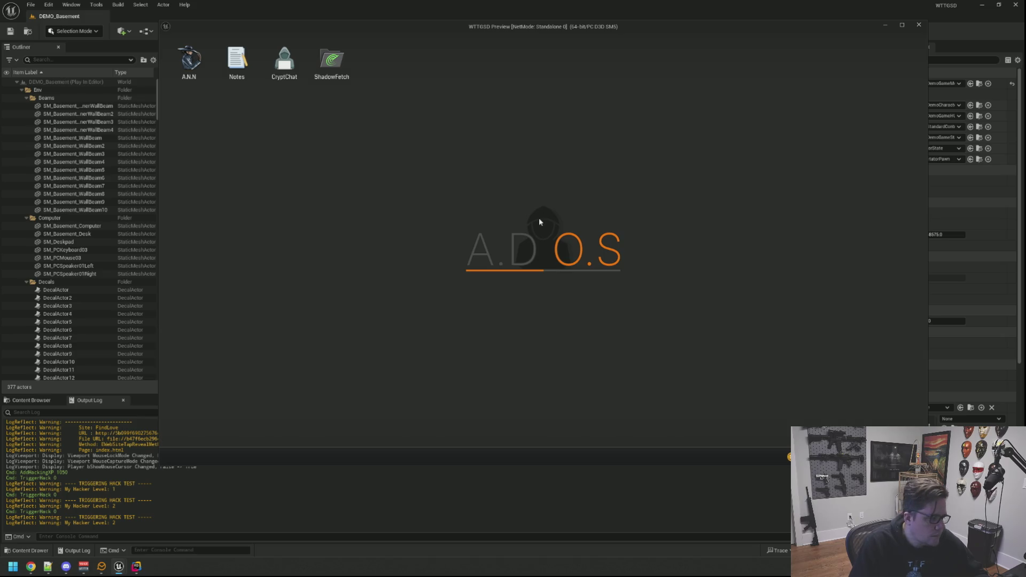
key(Up)
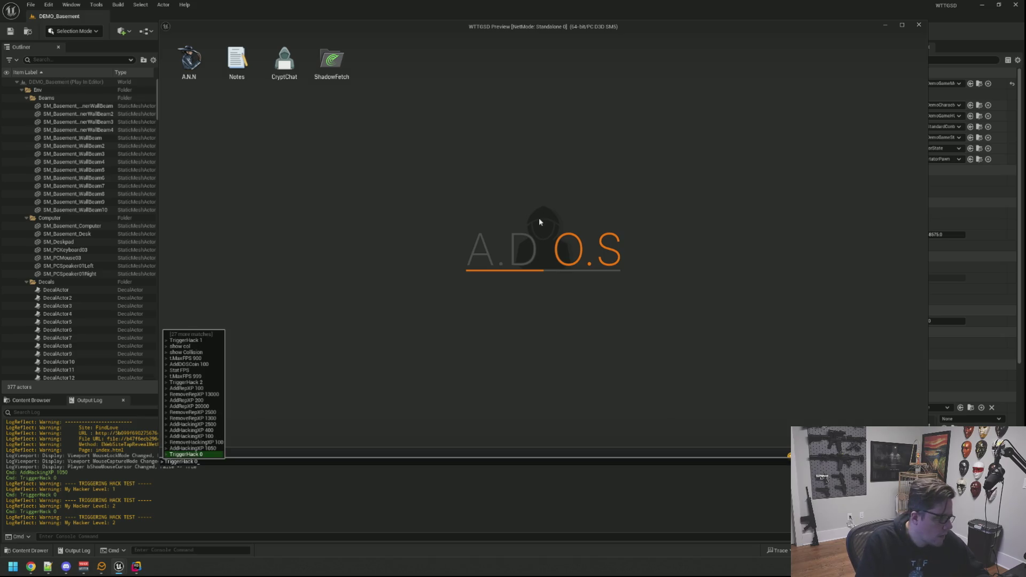
Step: Rerun TriggerHack 0 and push the first stacks into the centre target of the level-3 grid
key(Return)
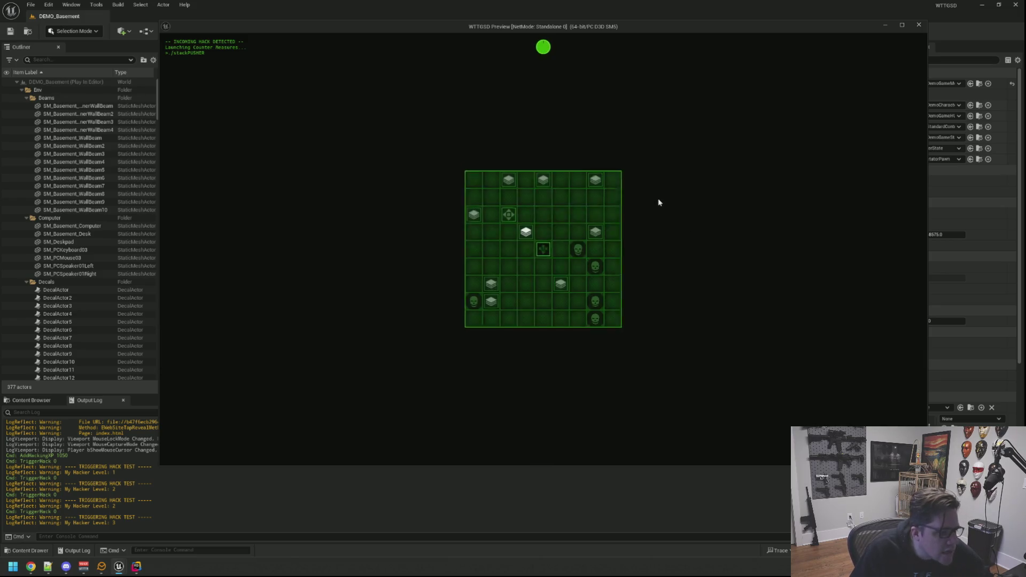
click(512, 217)
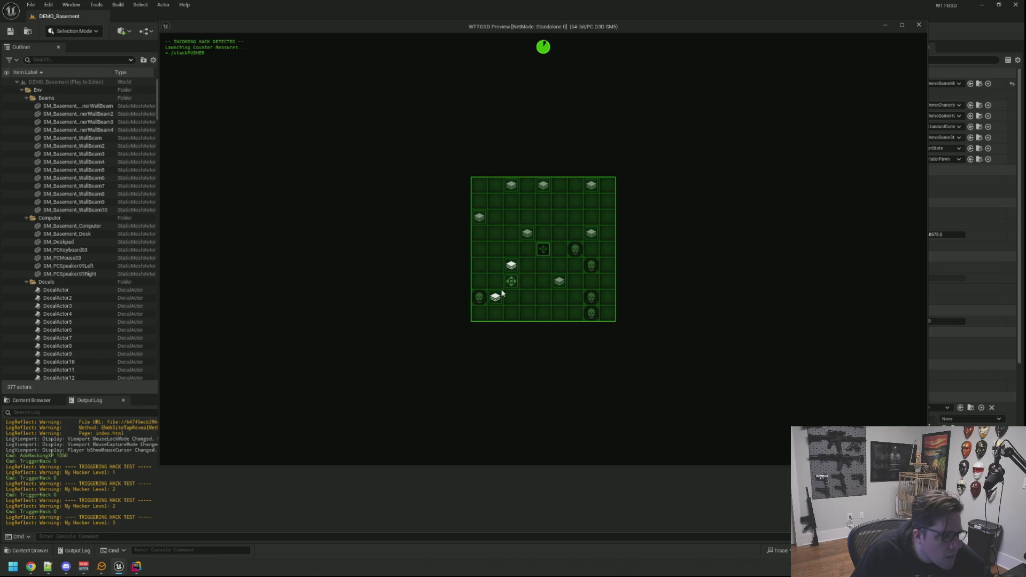
click(528, 268)
click(540, 252)
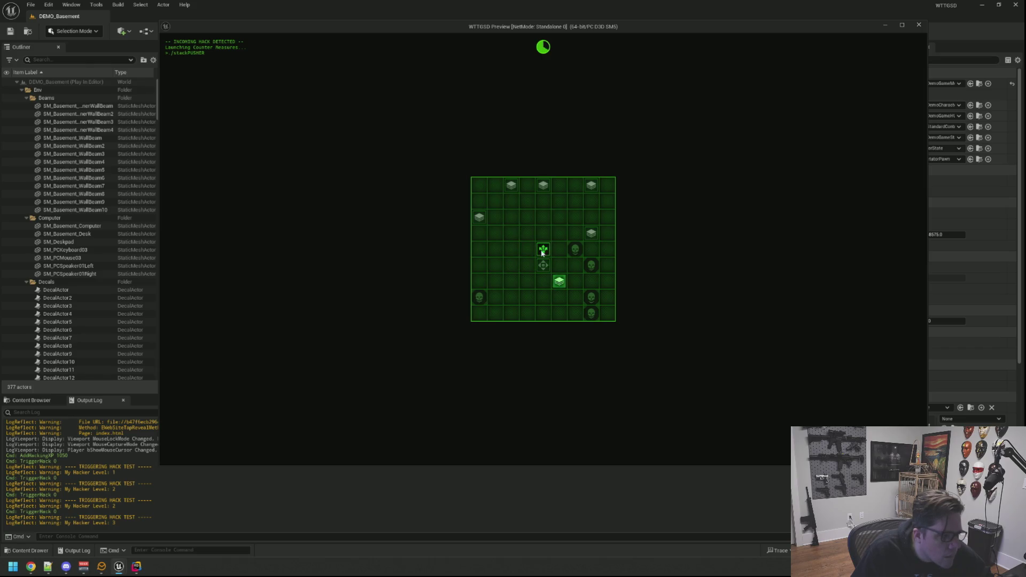
click(591, 234)
click(544, 249)
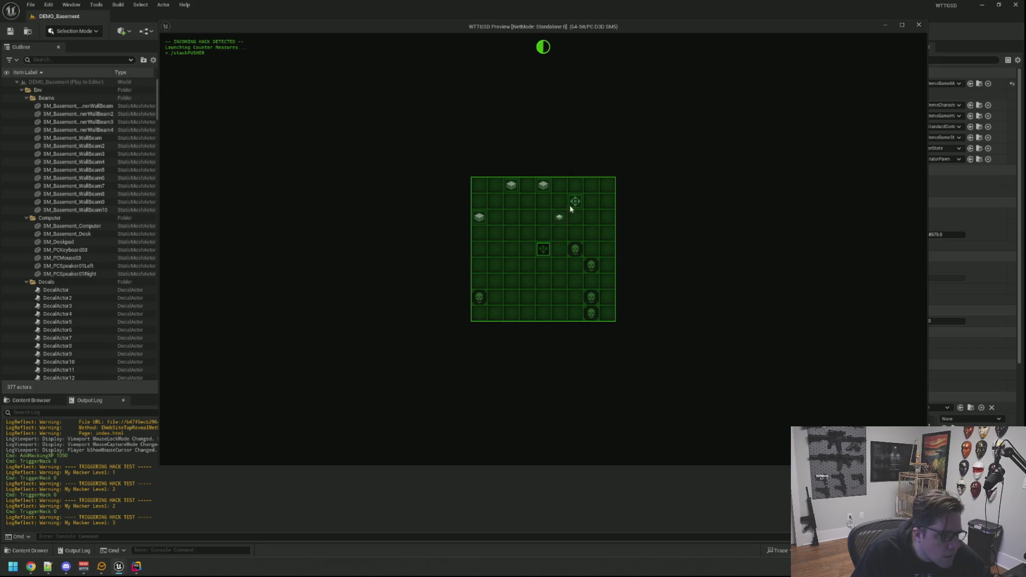
Step: Push the remaining stacks onto the centre target until the round ends HACK BLOCKED
click(544, 207)
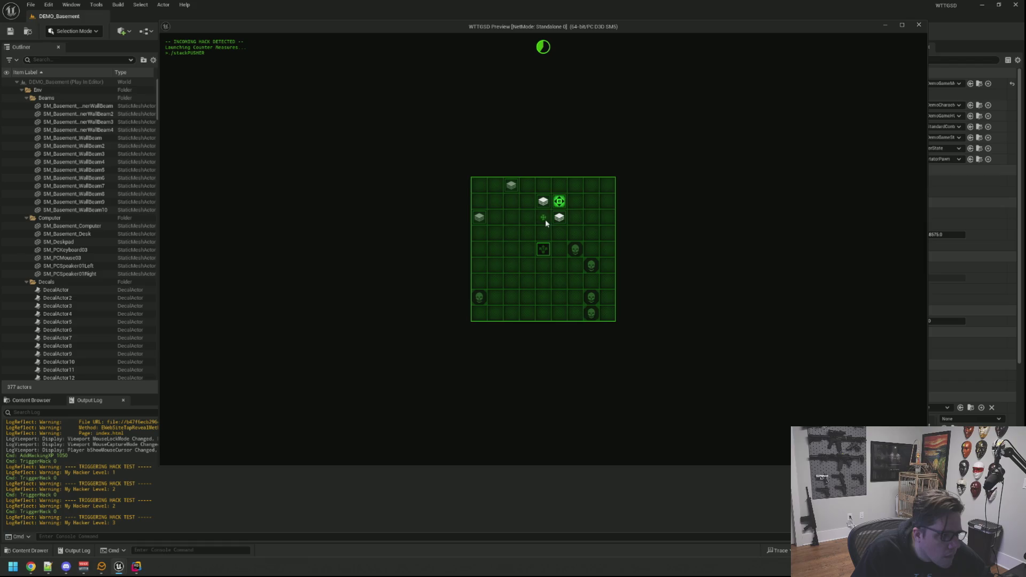
click(556, 237)
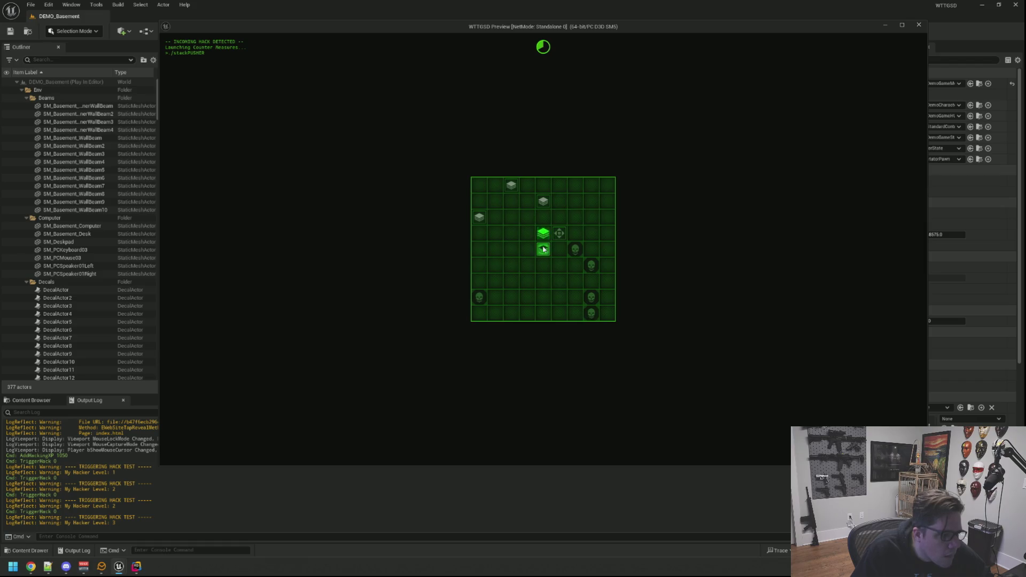
click(512, 194)
click(496, 221)
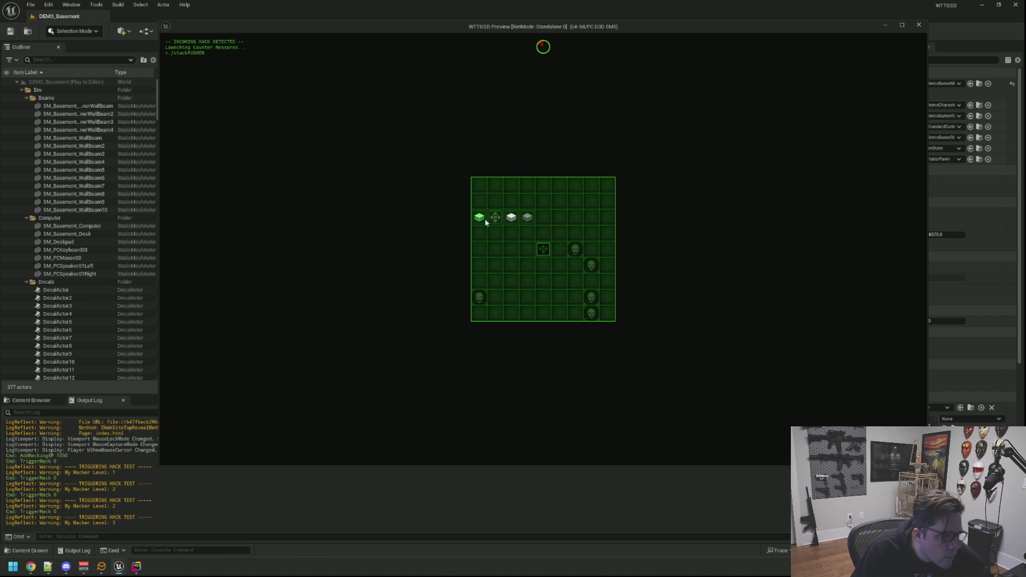
click(525, 234)
click(542, 247)
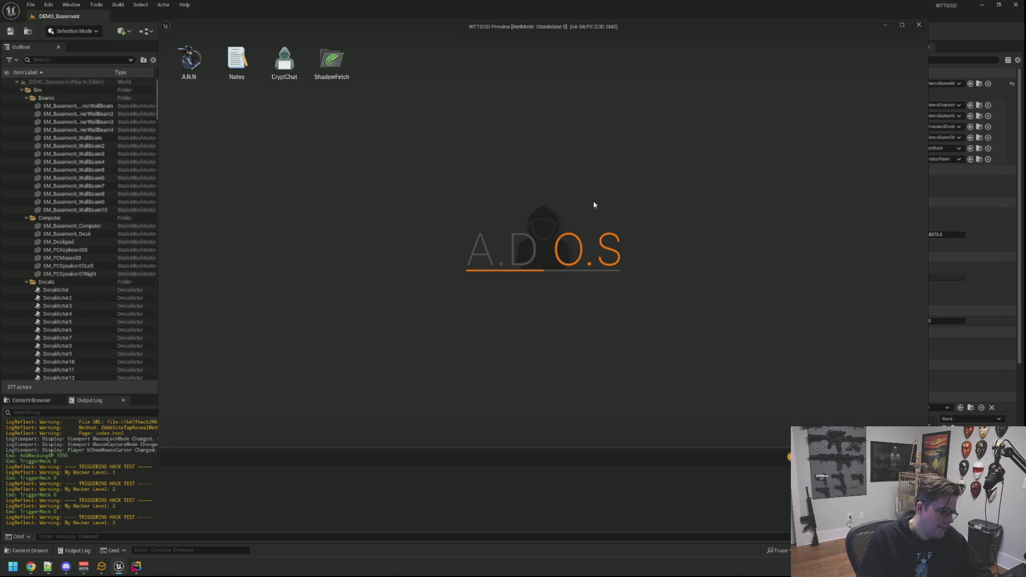
Step: Rerun TriggerHack 0 from console history and push the first stacks into the centre piece
key(grave)
key(Up)
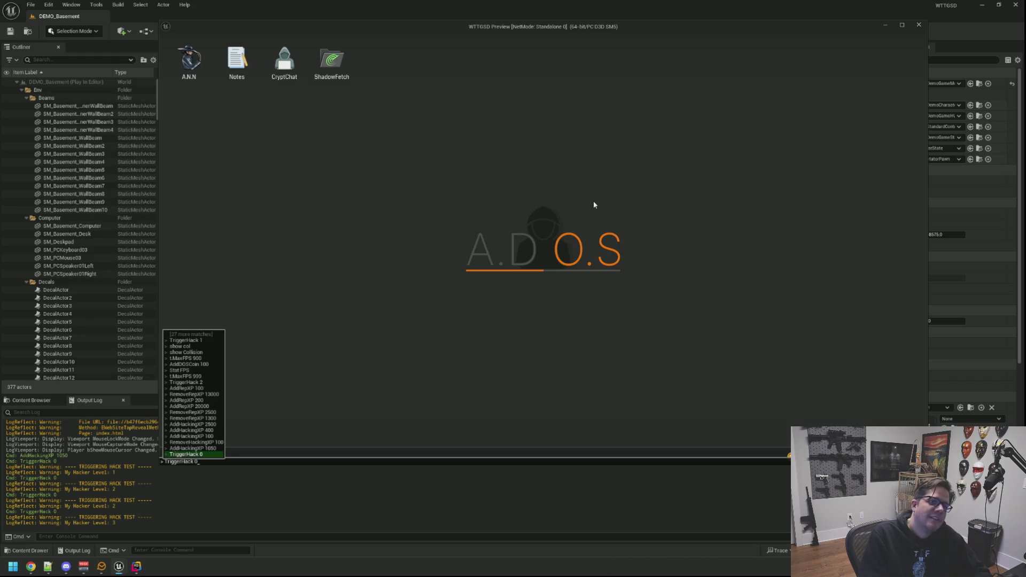
key(Return)
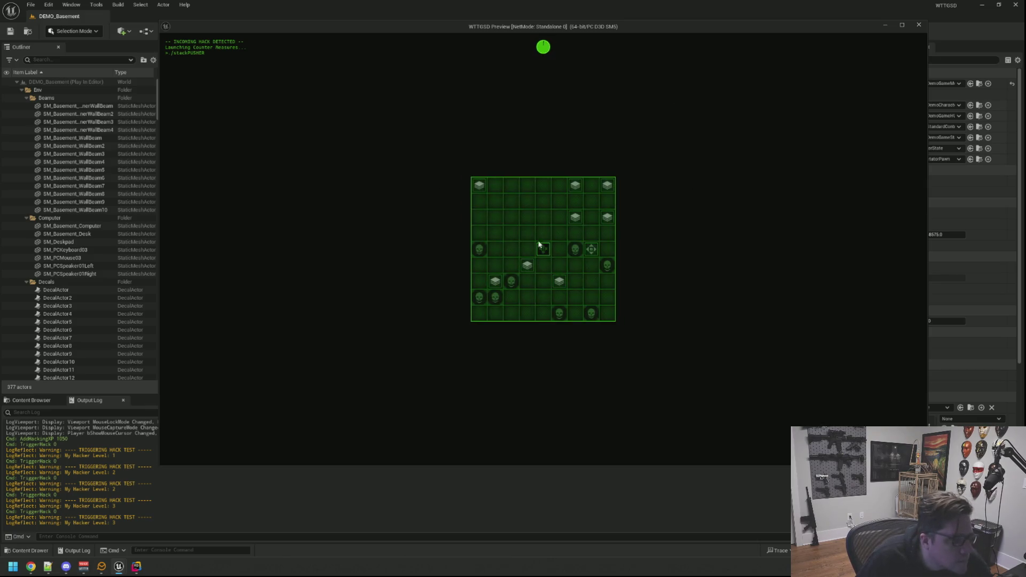
click(559, 281)
click(527, 265)
click(528, 266)
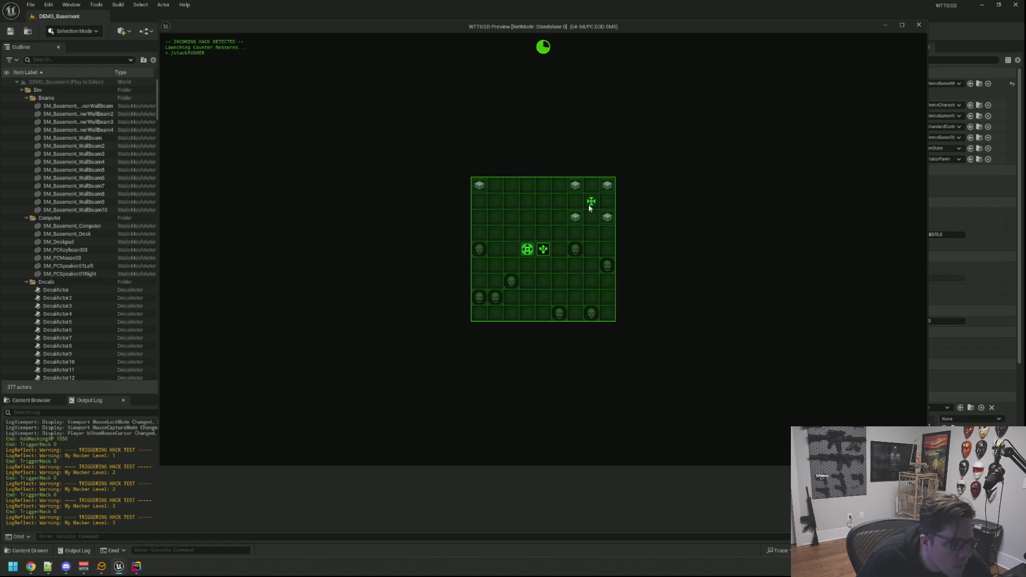
Step: Shift the upper-right stacks and push everything into the centre until HACK BLOCKED appears
click(575, 218)
drag(575, 221, 595, 203)
click(599, 217)
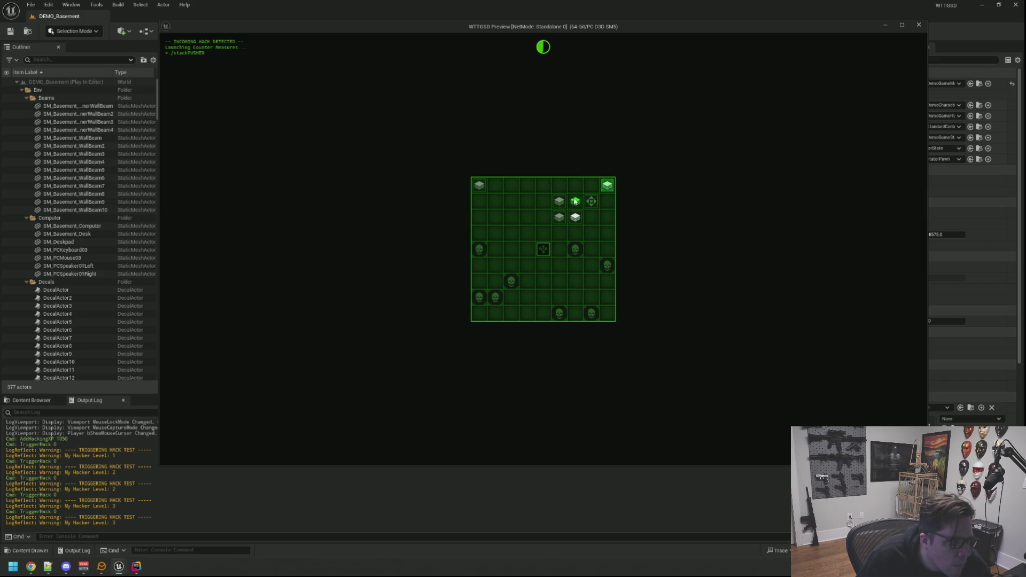
click(559, 219)
click(545, 244)
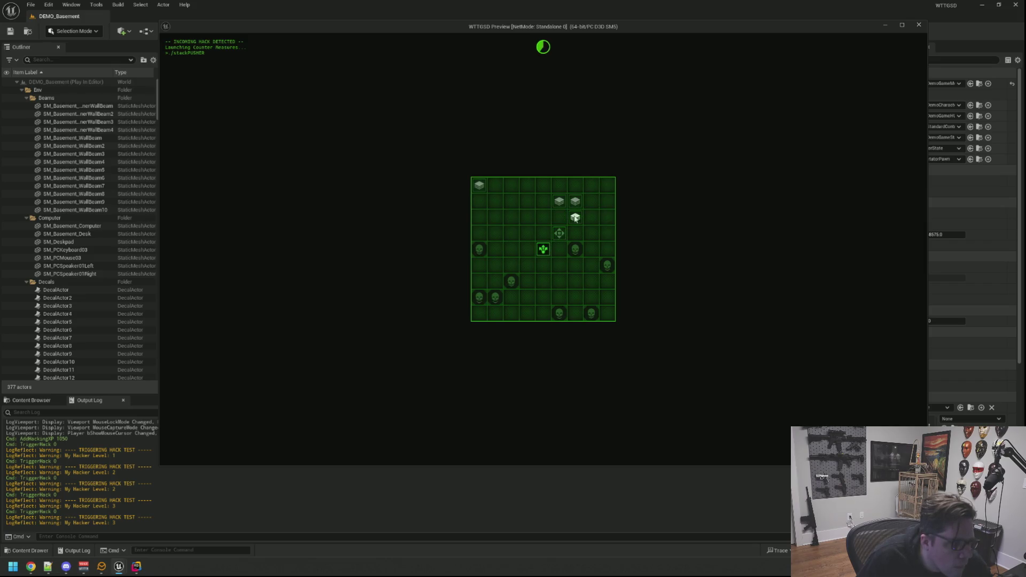
click(541, 251)
click(545, 232)
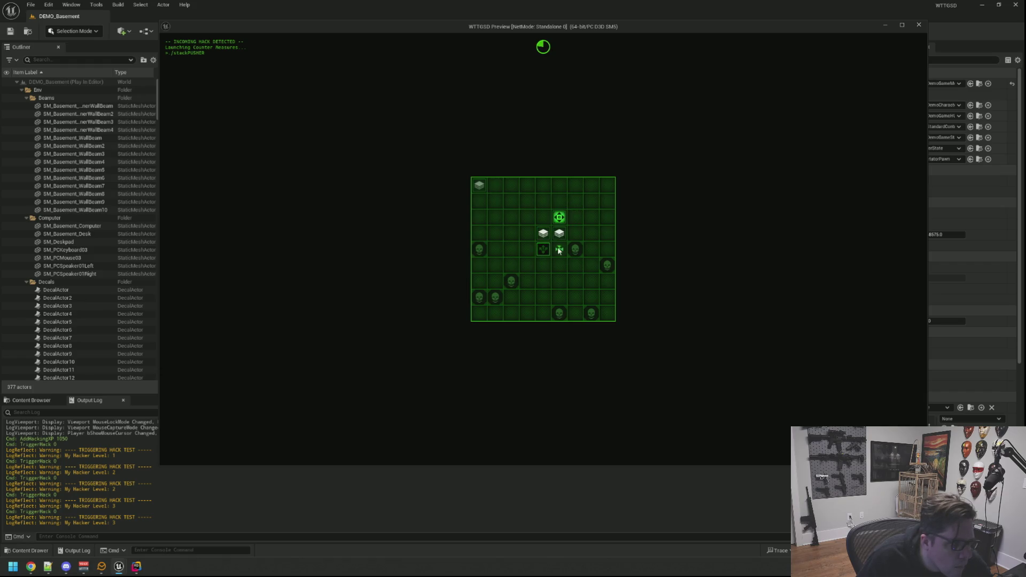
click(549, 249)
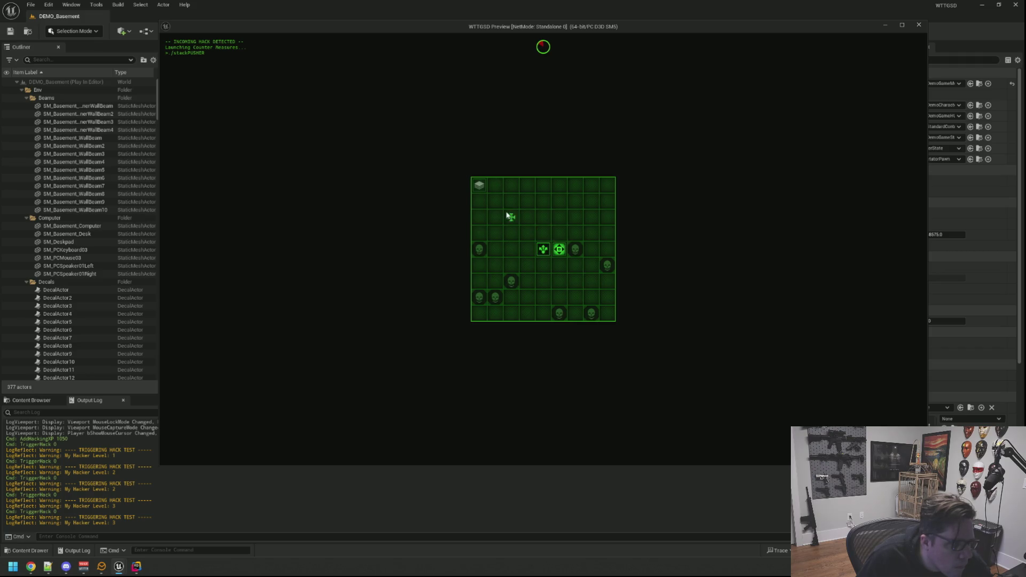
click(497, 203)
click(544, 251)
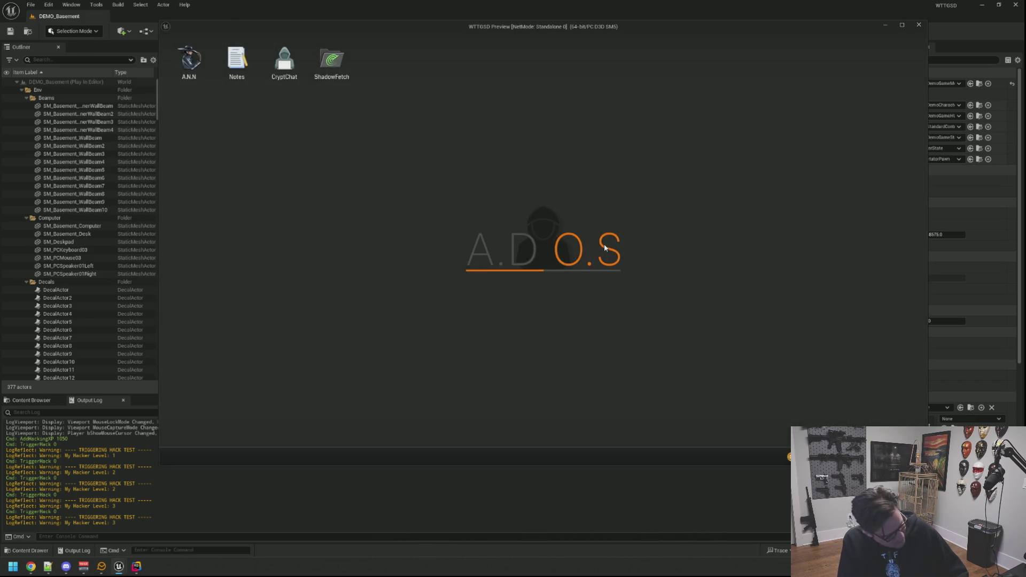
Step: Set SPTier3's Total Time to 28.0, save the asset, and relaunch the game preview
click(33, 400)
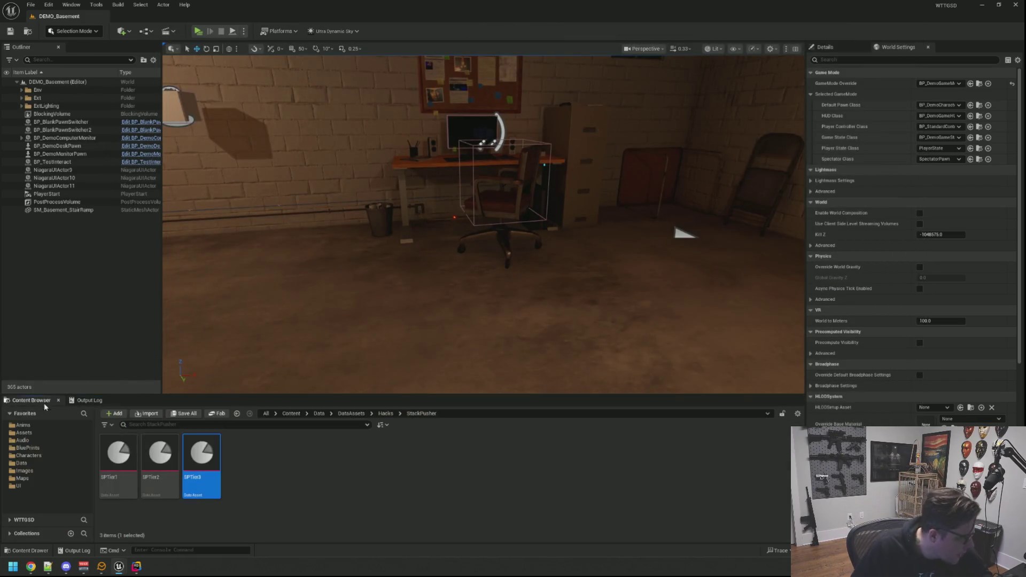
double_click(201, 454)
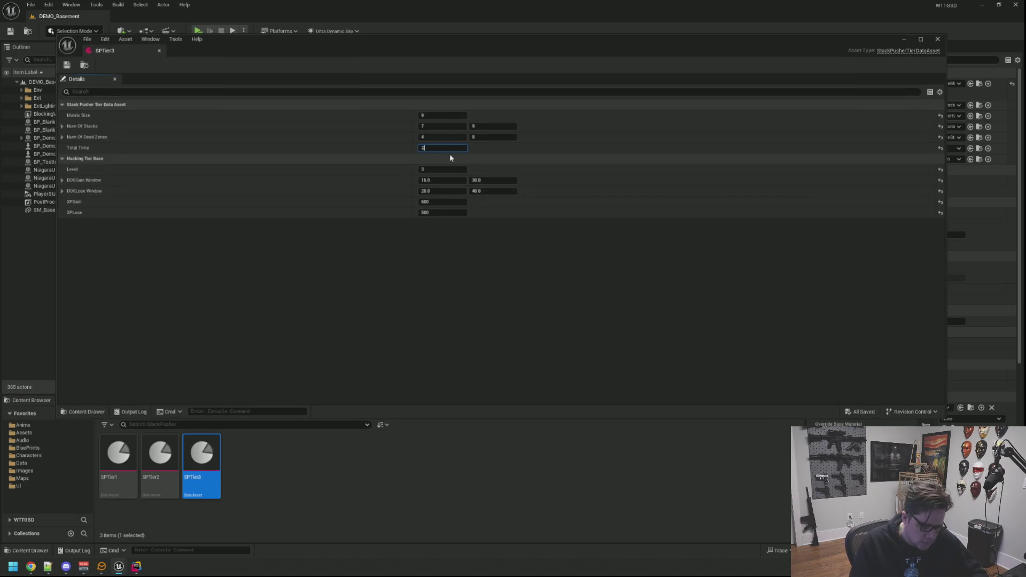
click(69, 65)
click(158, 50)
click(89, 400)
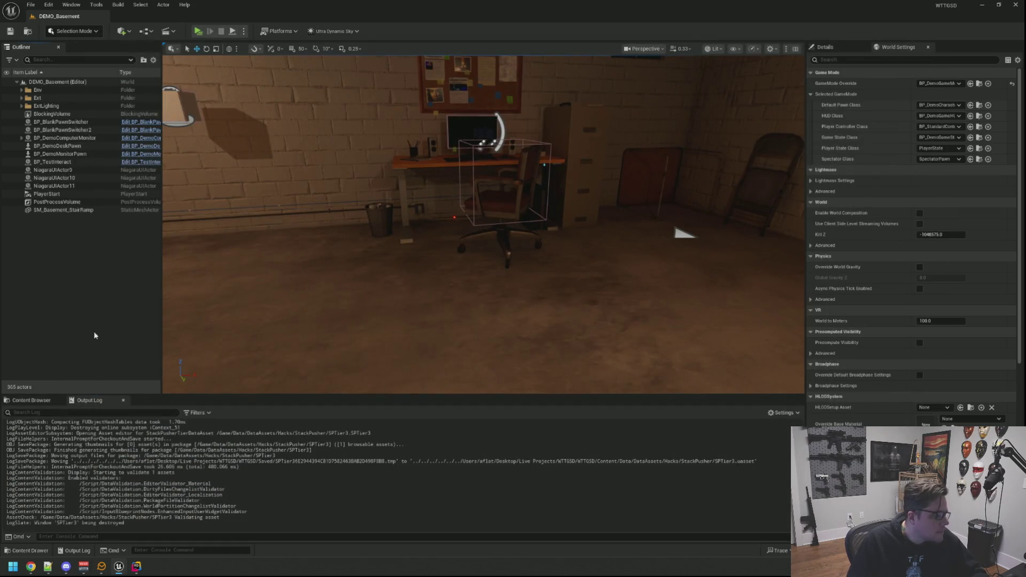
click(198, 33)
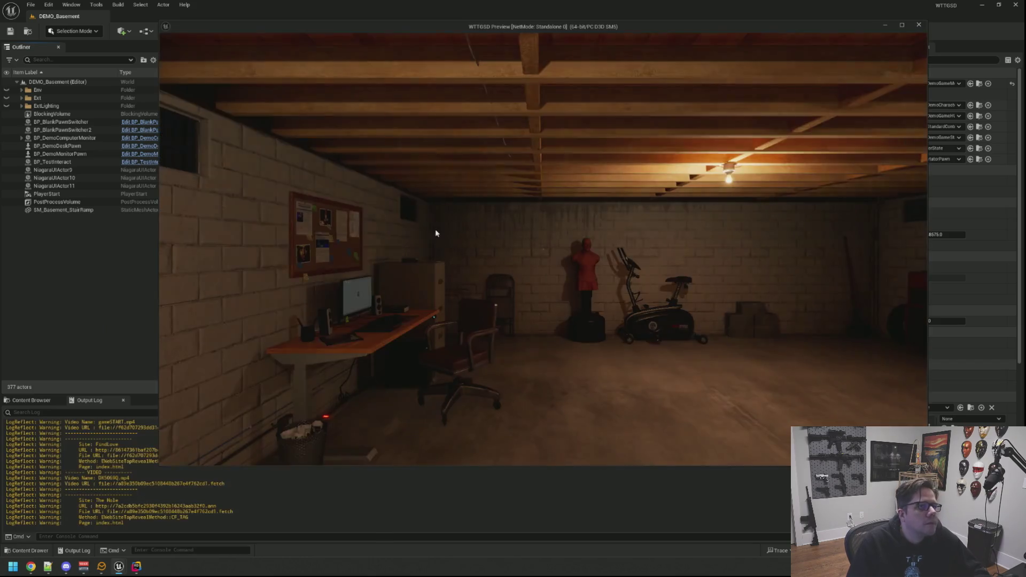
Step: Sit at the in-game computer and grant 5000 hacking XP with AddHackingXP 5000
click(543, 249)
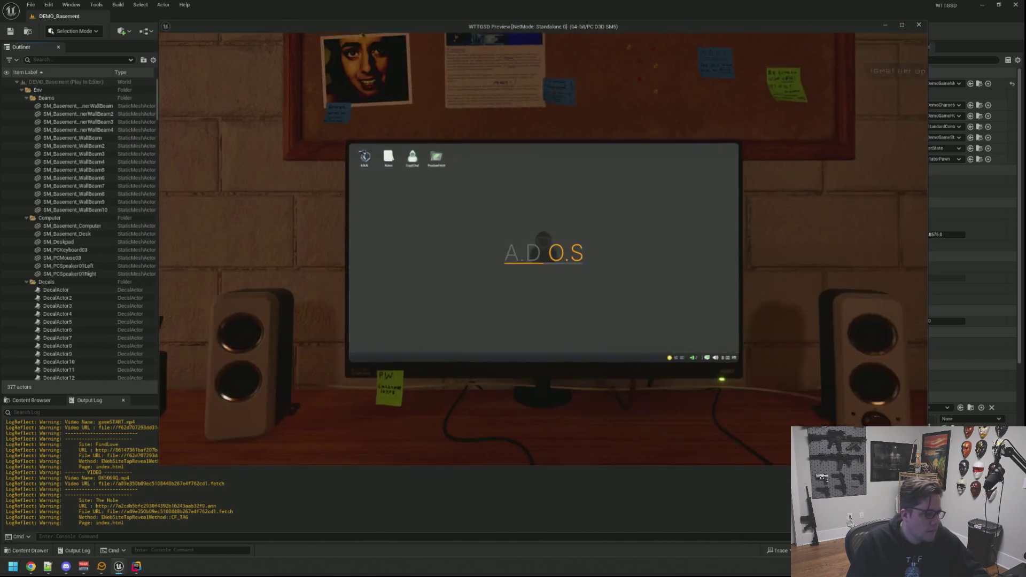
key(grave)
key(Up)
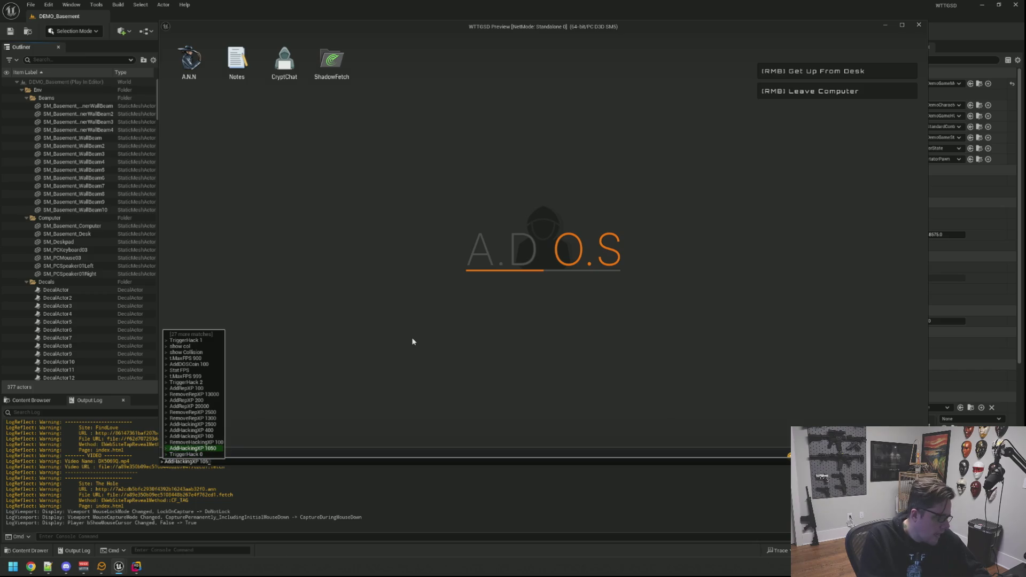
key(BackSpace)
key(BackSpace)
key(BackSpace)
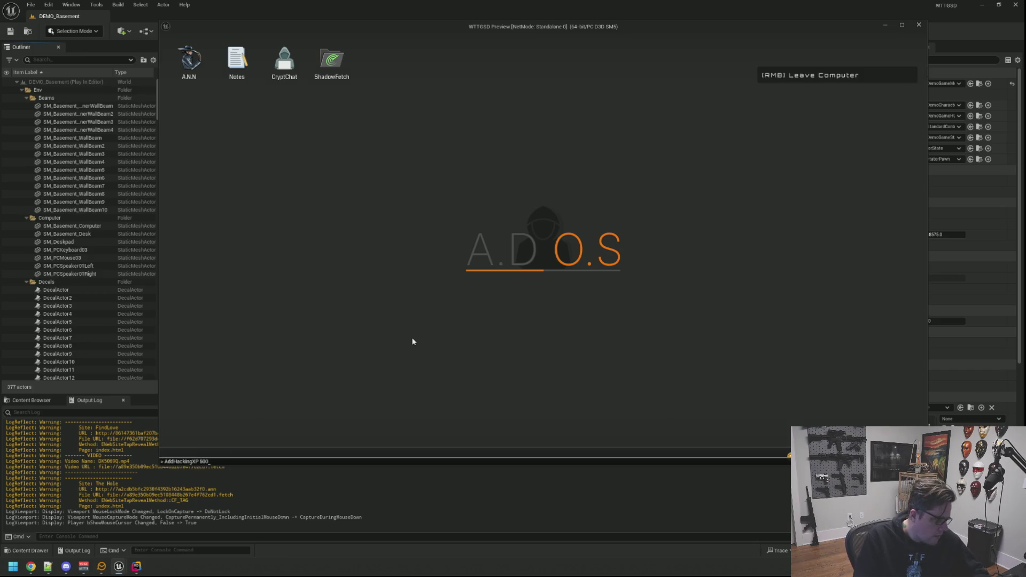
text(5000)
key(Return)
Step: Run TriggerHack 0 to start a hacker-level-4 stack-pusher grid
key(grave)
key(Up)
key(Up)
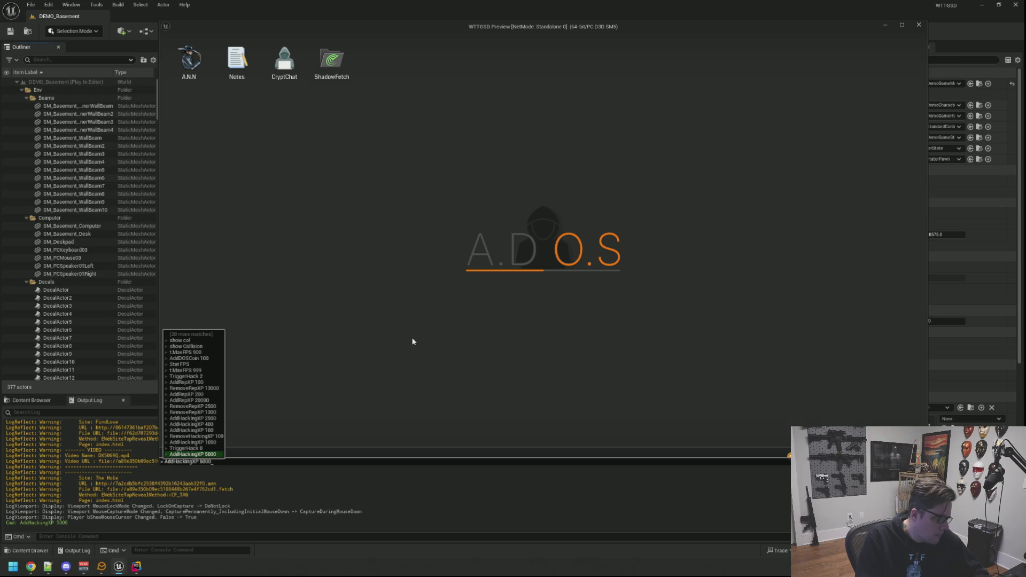
key(Return)
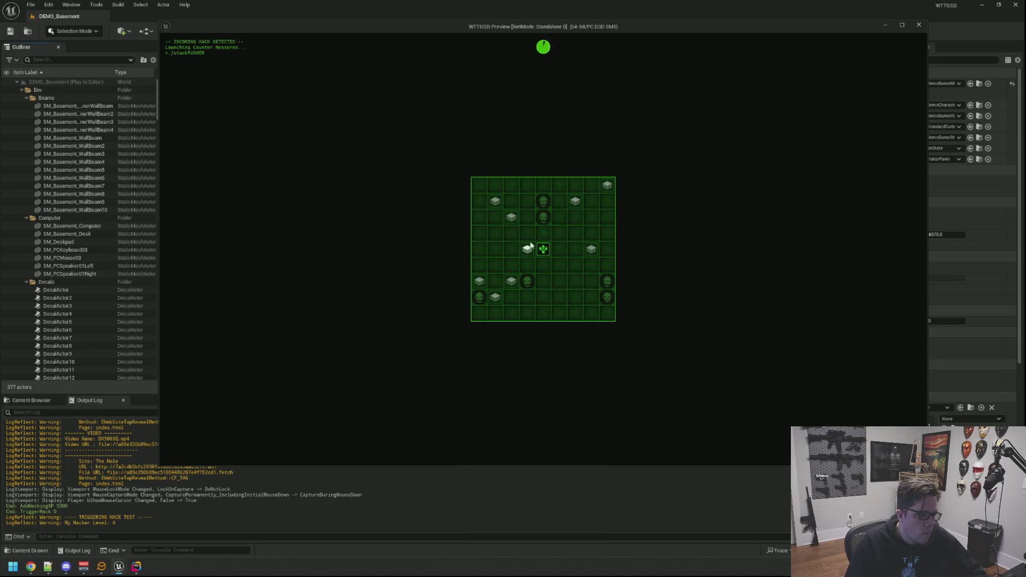
Step: Push the level-4 stacks toward the centre target; the round ends in FAIL, costing 10.00 coins
click(529, 236)
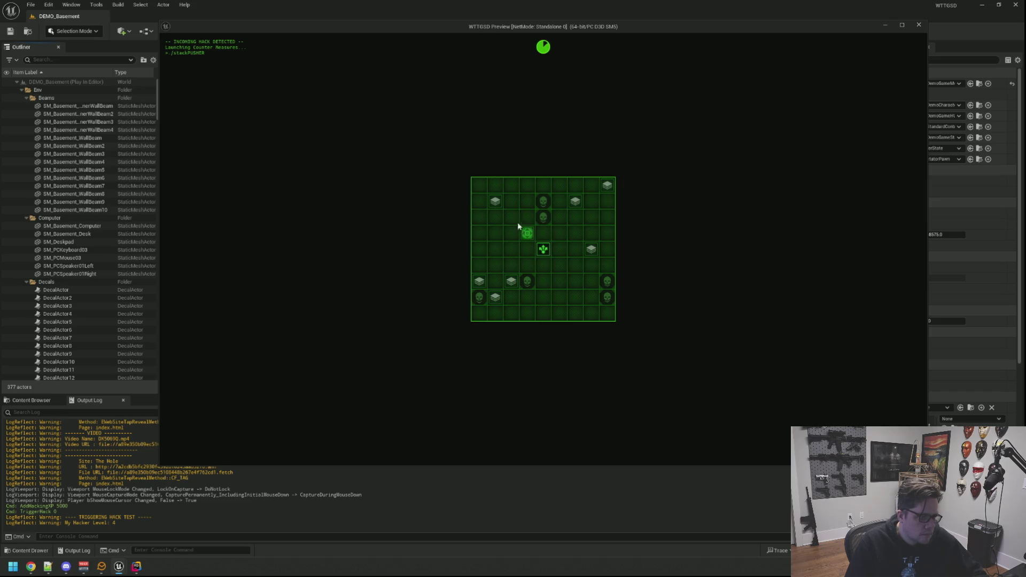
mouse_move(528, 236)
mouse_down()
mouse_move(513, 269)
mouse_move(486, 280)
mouse_up()
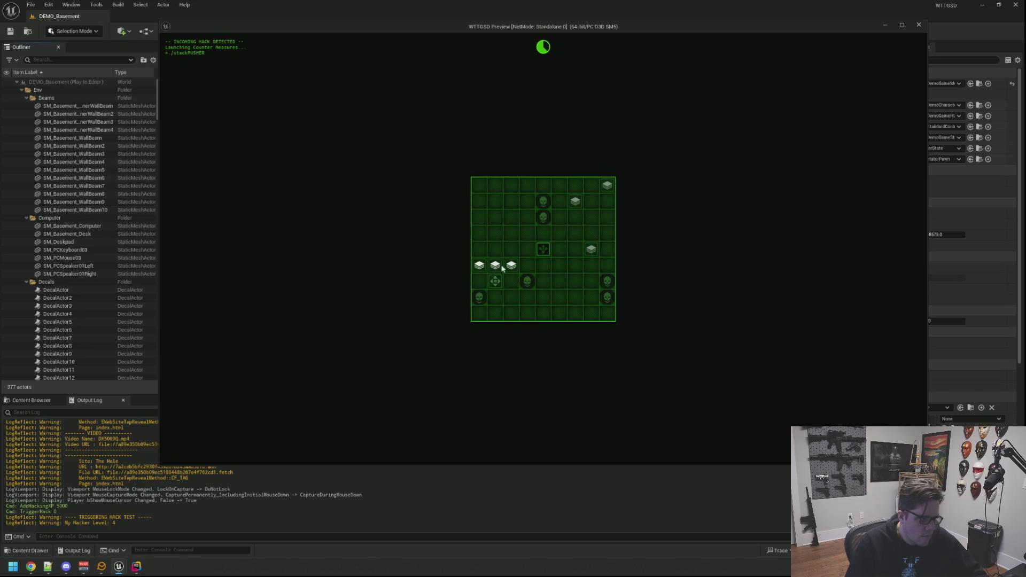
mouse_move(498, 266)
mouse_down()
mouse_move(529, 250)
mouse_move(491, 267)
mouse_move(499, 268)
mouse_up()
click(527, 251)
click(592, 205)
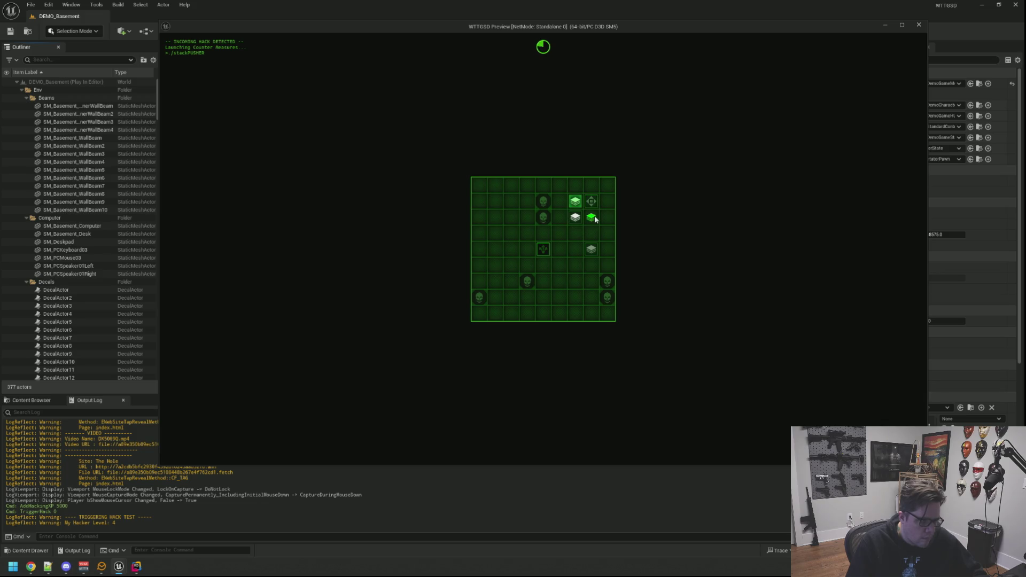
click(560, 249)
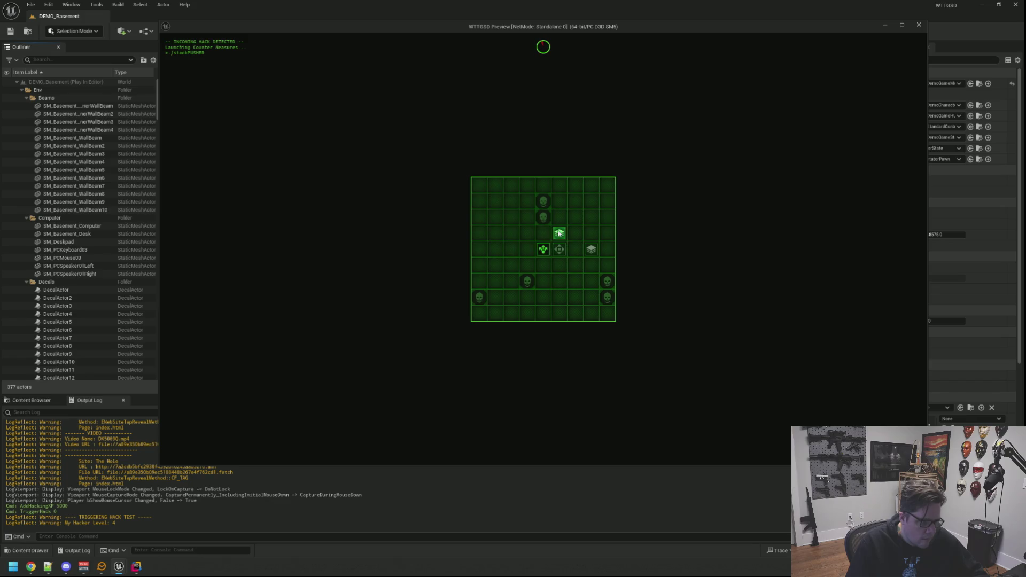
click(591, 249)
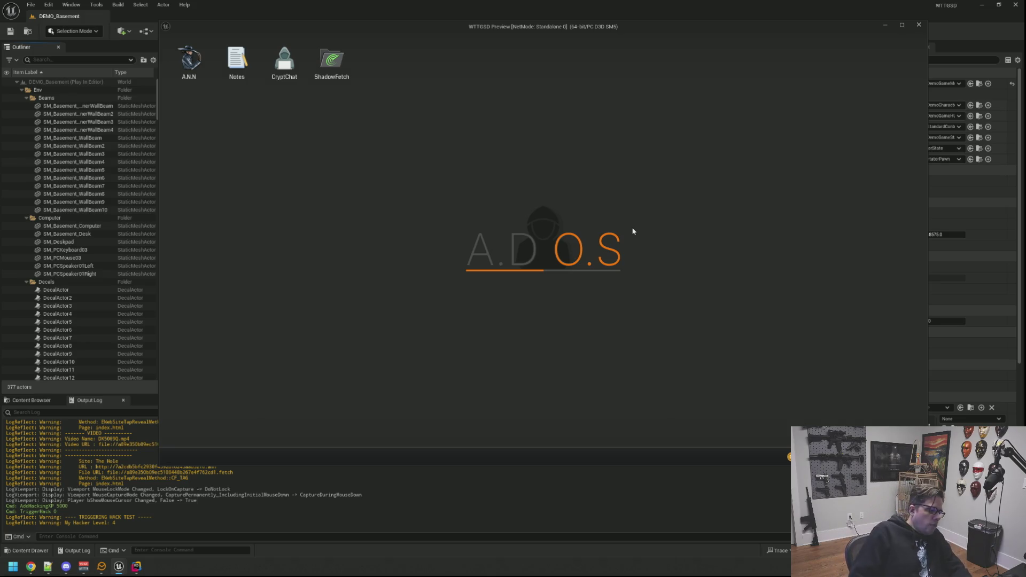
Step: Rerun TriggerHack 0 and start pushing stacks on the new level-4 grid
key(grave)
key(Up)
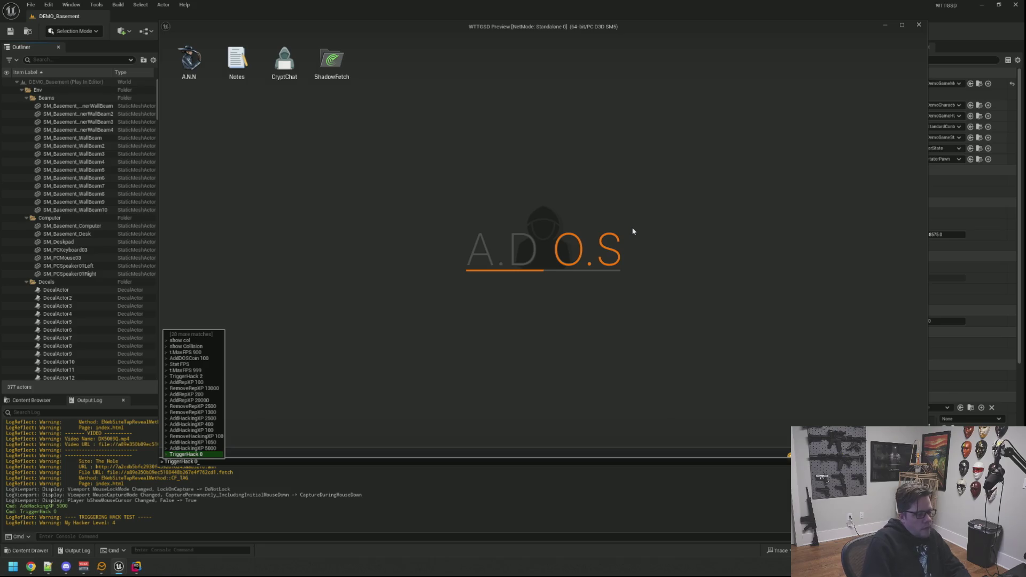
key(Return)
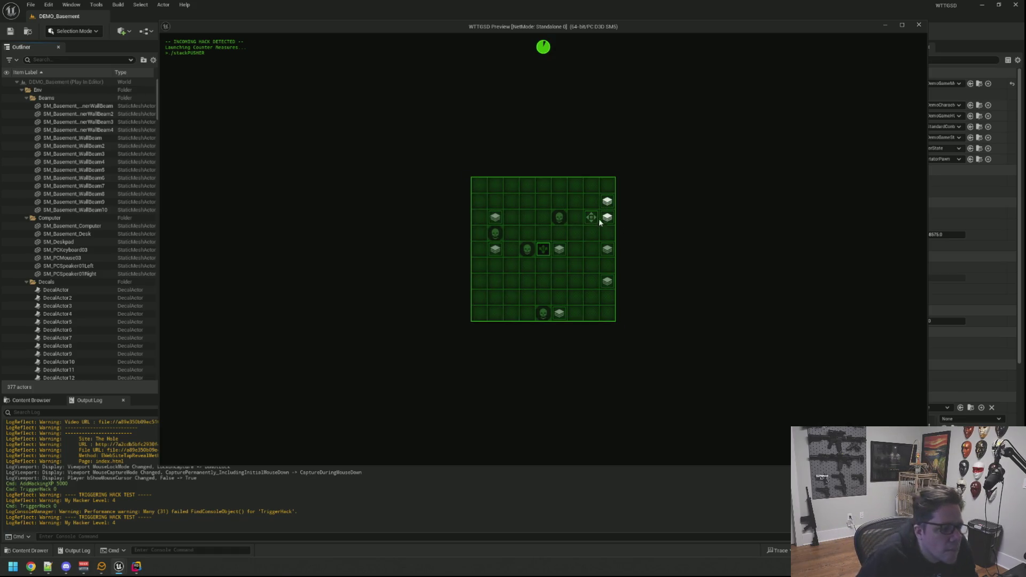
click(606, 220)
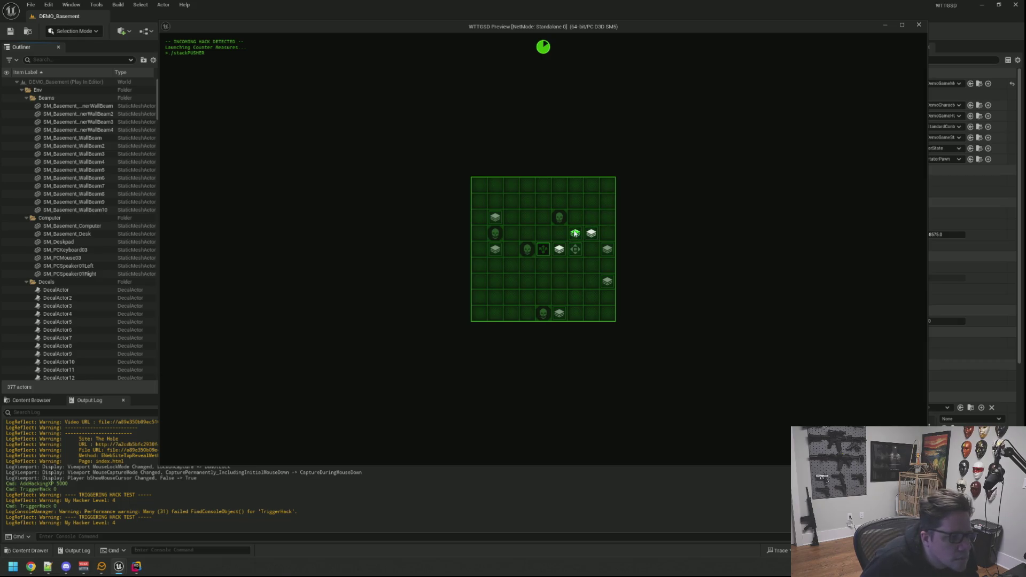
click(559, 249)
click(563, 236)
Step: Merge the remaining stacks onto the centre target, blocking the hack for 15.63 coins
click(559, 250)
click(555, 237)
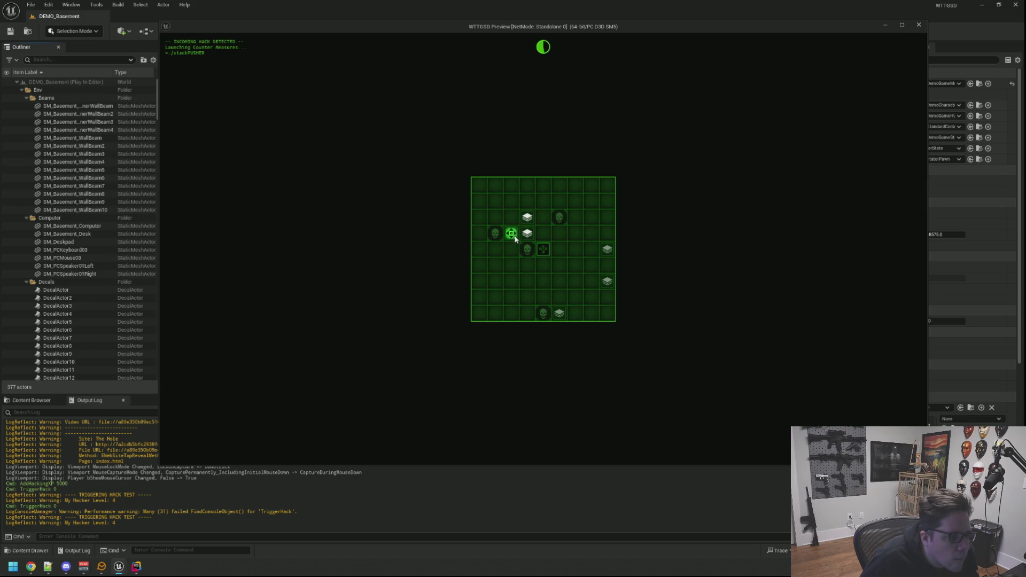
click(530, 237)
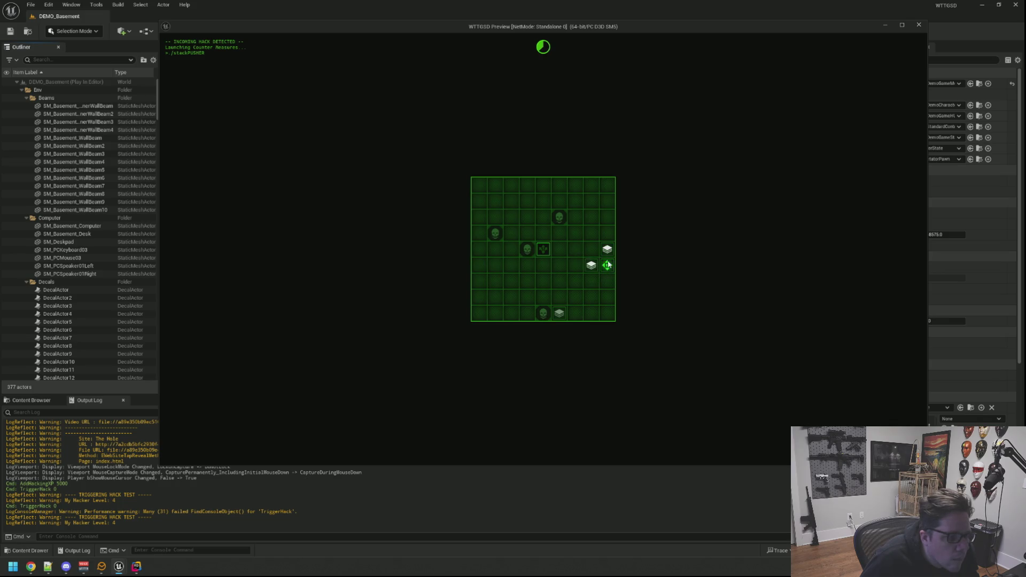
click(576, 265)
click(590, 251)
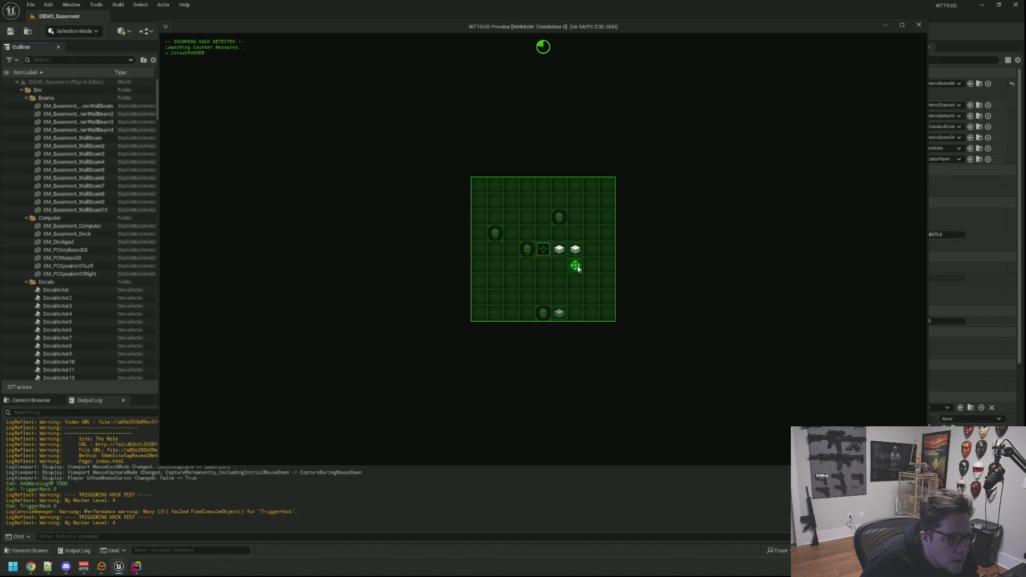
click(545, 252)
click(559, 317)
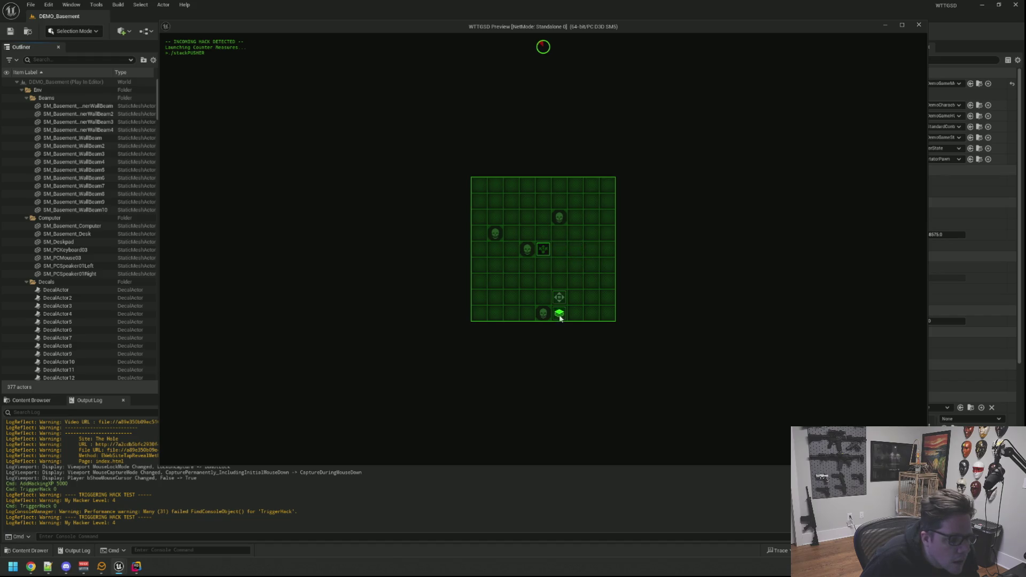
click(546, 268)
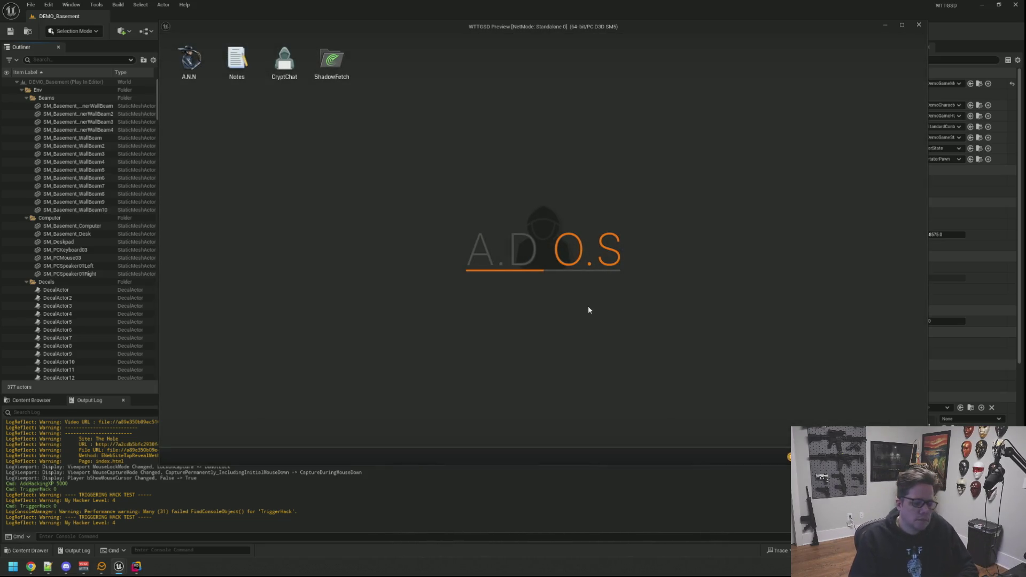
Step: Rerun TriggerHack 0 and push the first row of stacks together
key(grave)
key(Up)
key(Return)
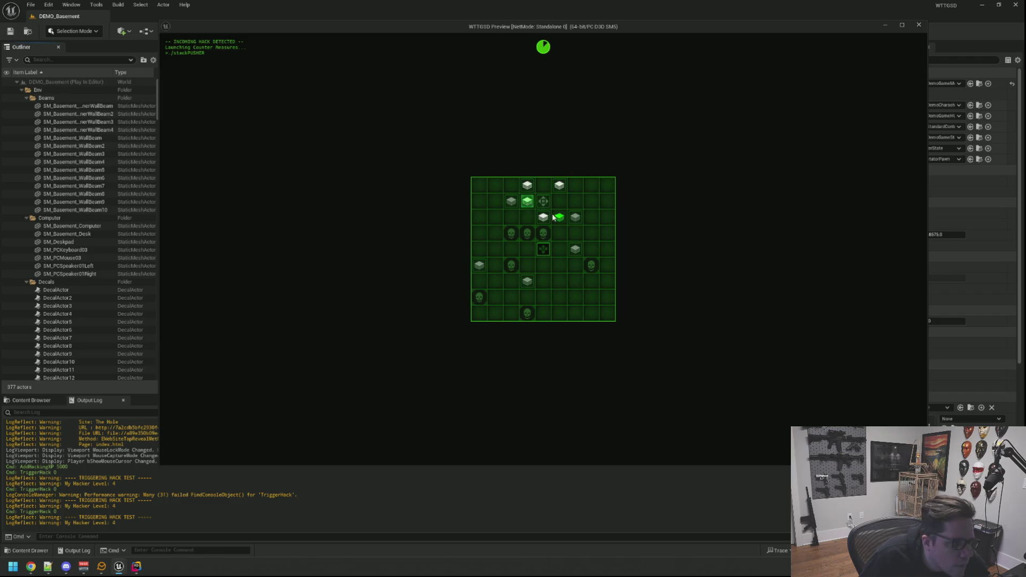
click(559, 202)
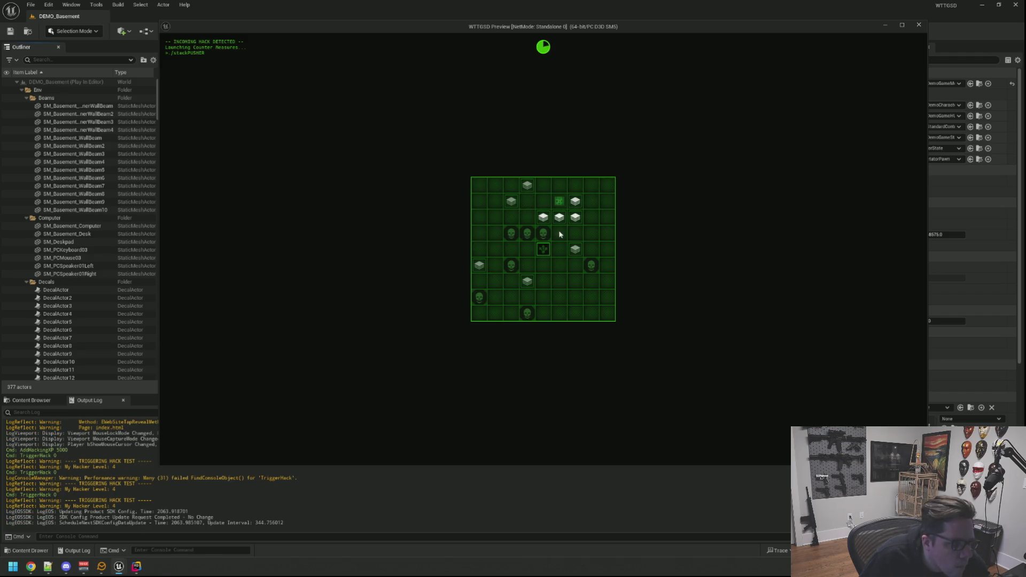
click(544, 249)
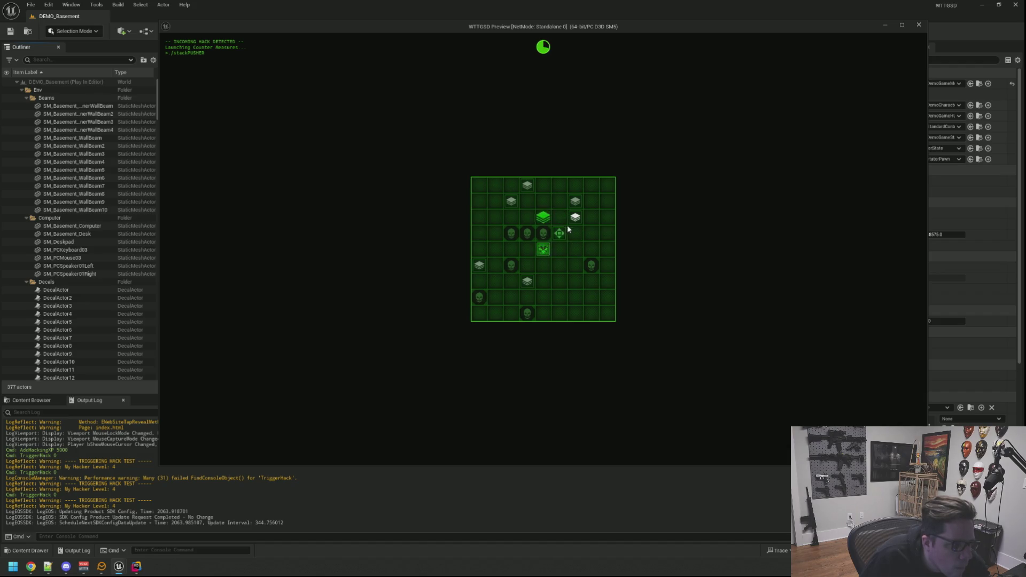
click(521, 204)
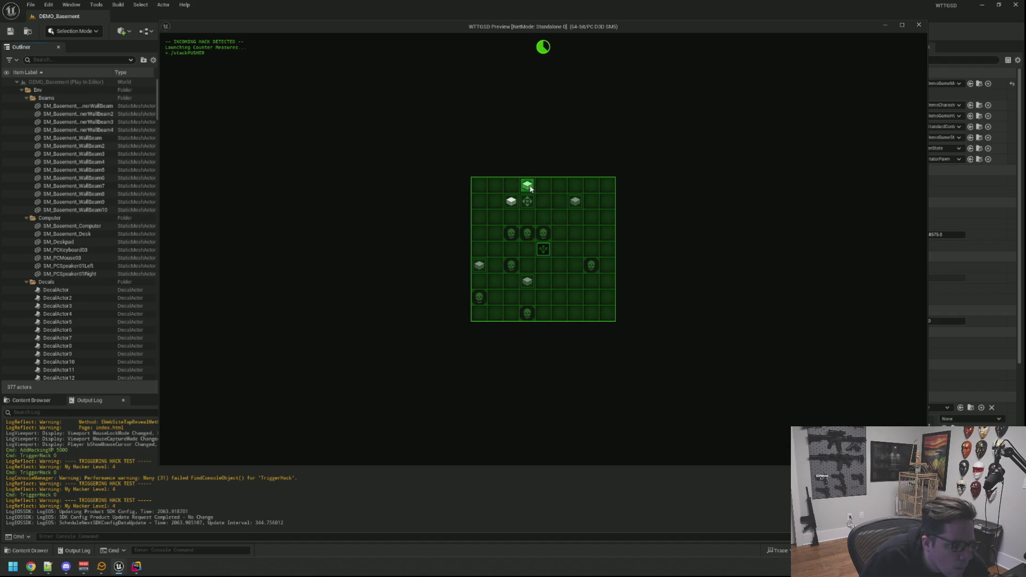
Step: Push the last stacks onto the centre target so the hack ends HACK BLOCKED
click(558, 218)
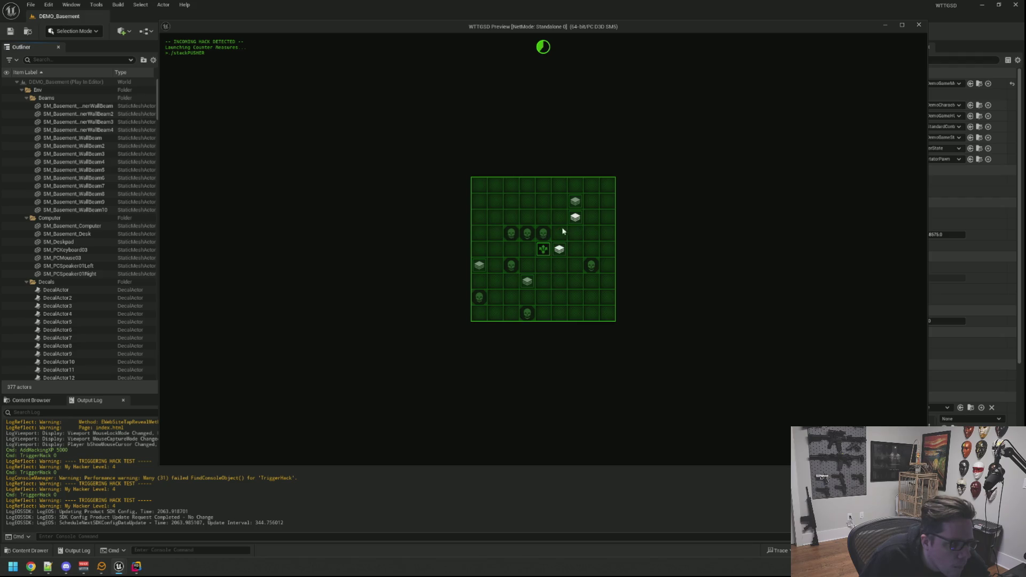
click(555, 250)
click(574, 220)
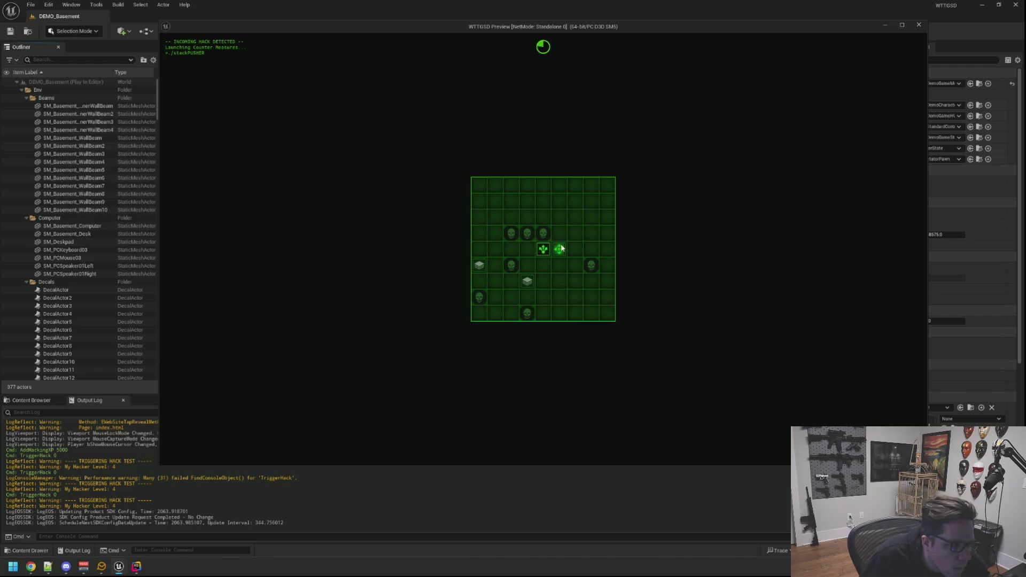
click(536, 265)
click(492, 251)
click(493, 250)
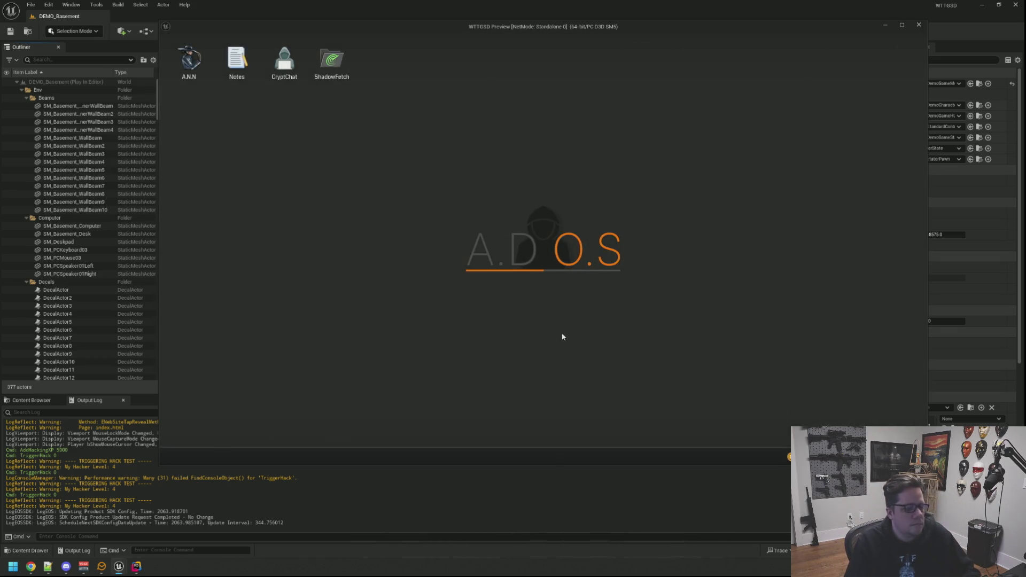
Step: Stop the play session and bring up StackPusher.h and HackMiniGame.cpp in Rider
key(Escape)
key(f)
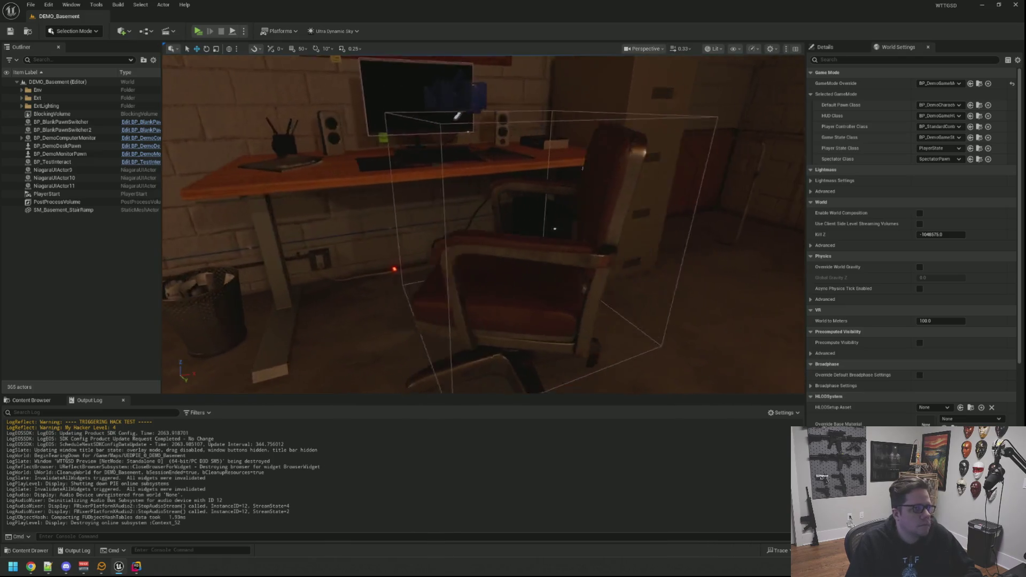
click(136, 566)
click(635, 344)
click(291, 84)
Step: Open MemDeallocater.cpp via file search in a lower-right split
click(331, 81)
key(ctrl+t)
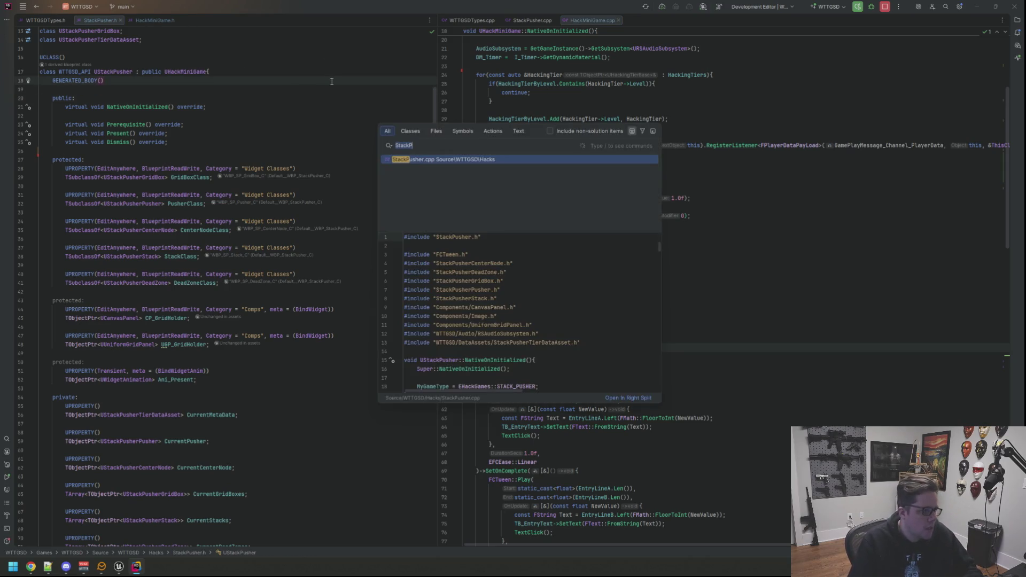
text(MemDeal)
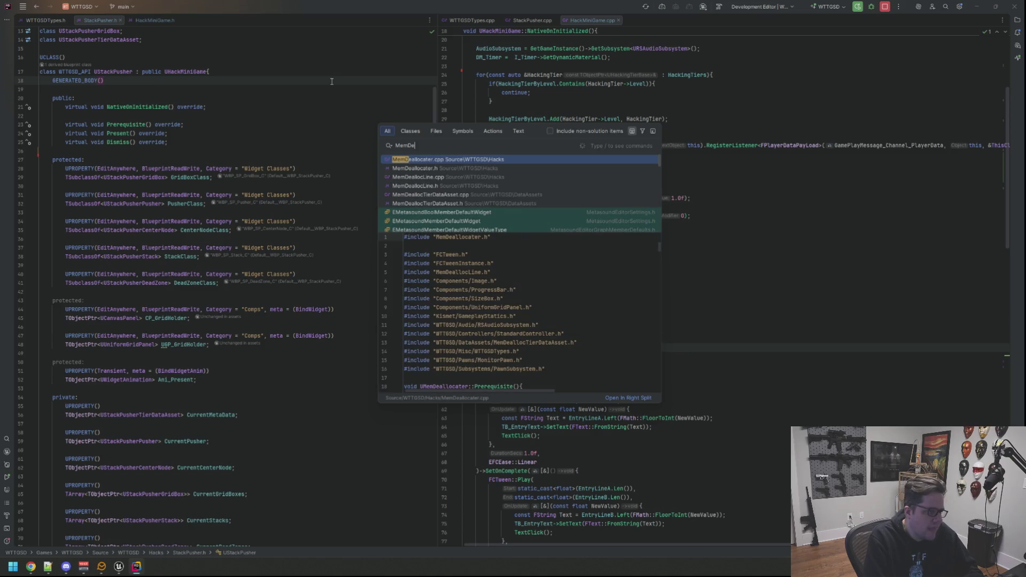
key(Return)
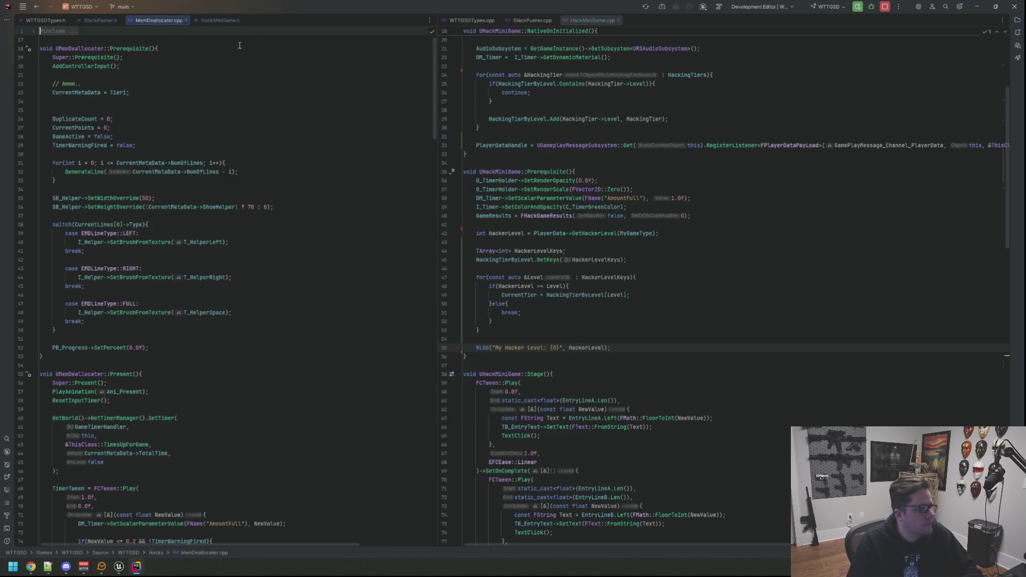
mouse_move(173, 23)
mouse_down()
mouse_move(675, 449)
mouse_move(567, 355)
mouse_up()
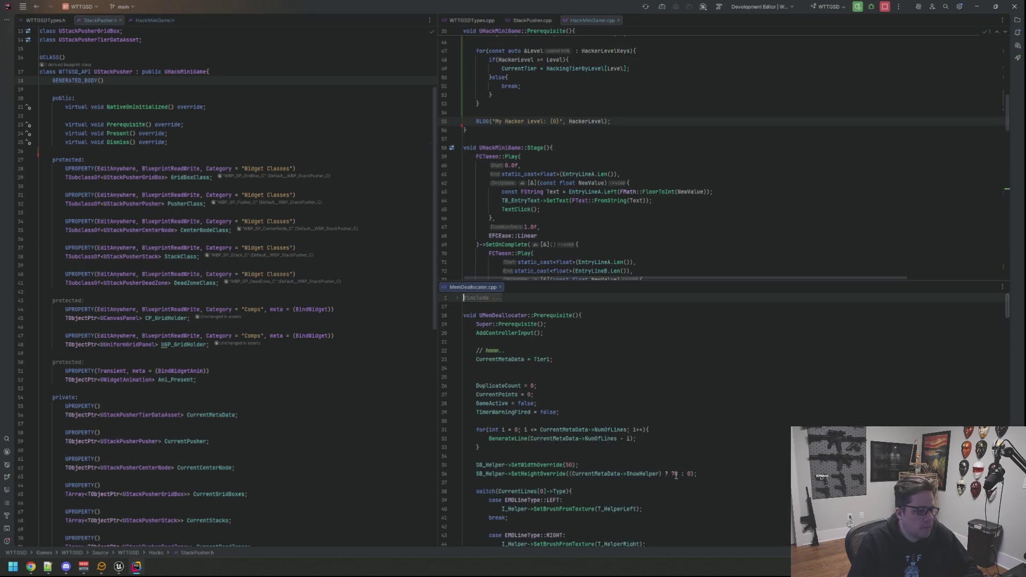
Step: Show the Prerequisite declaration from MemDeallocater.h in a lower-left split
double_click(551, 315)
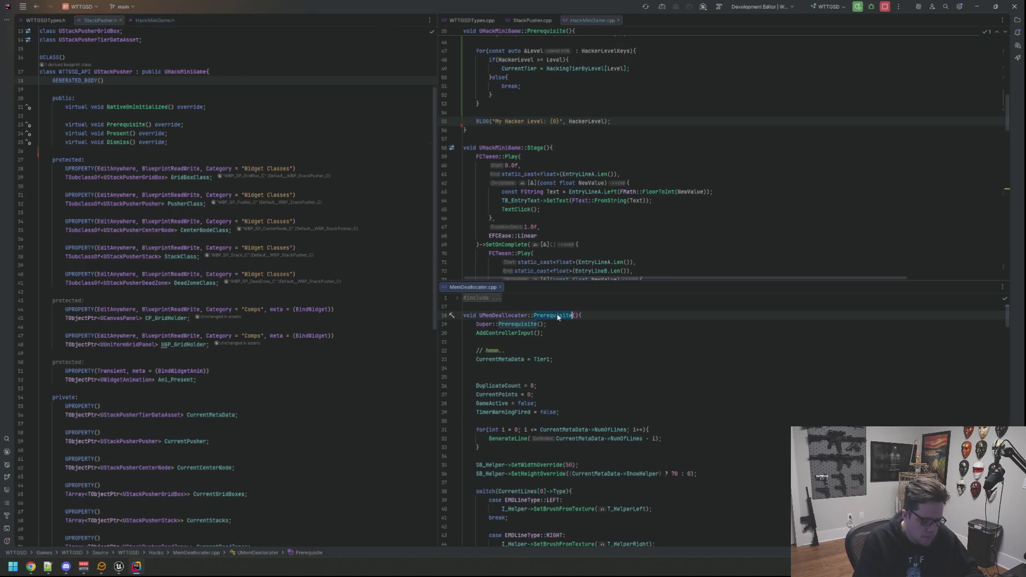
ctrl+click(558, 315)
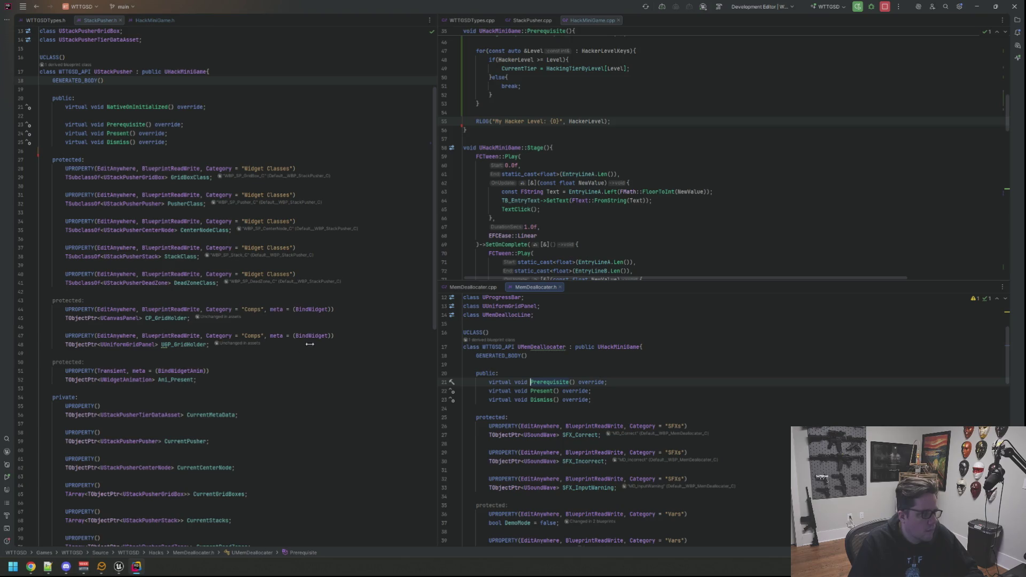
drag(518, 290, 214, 417)
scroll(638, 209, down, 10)
scroll(638, 209, up, 20)
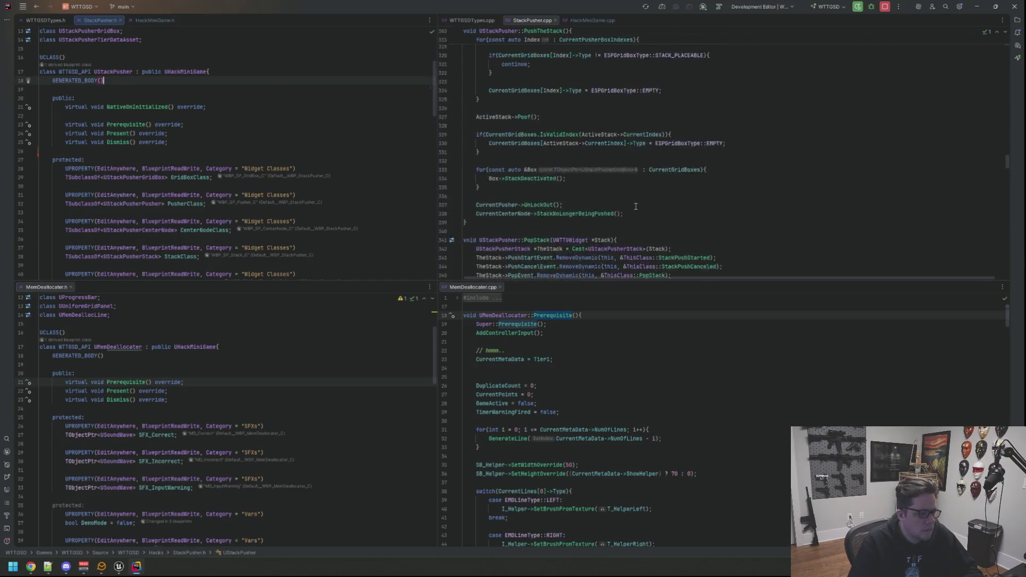
scroll(636, 207, up, 20)
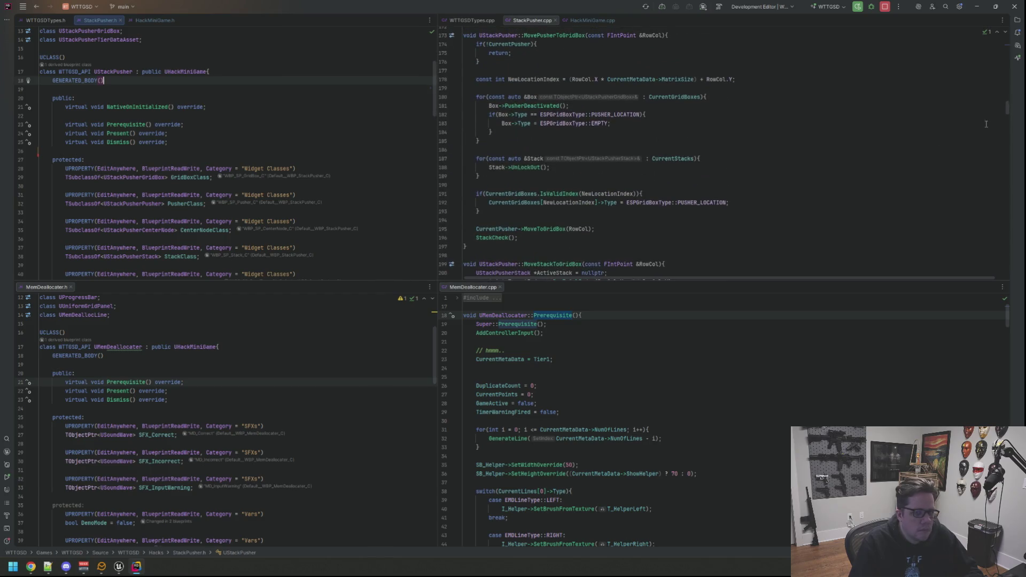
scroll(654, 130, down, 3)
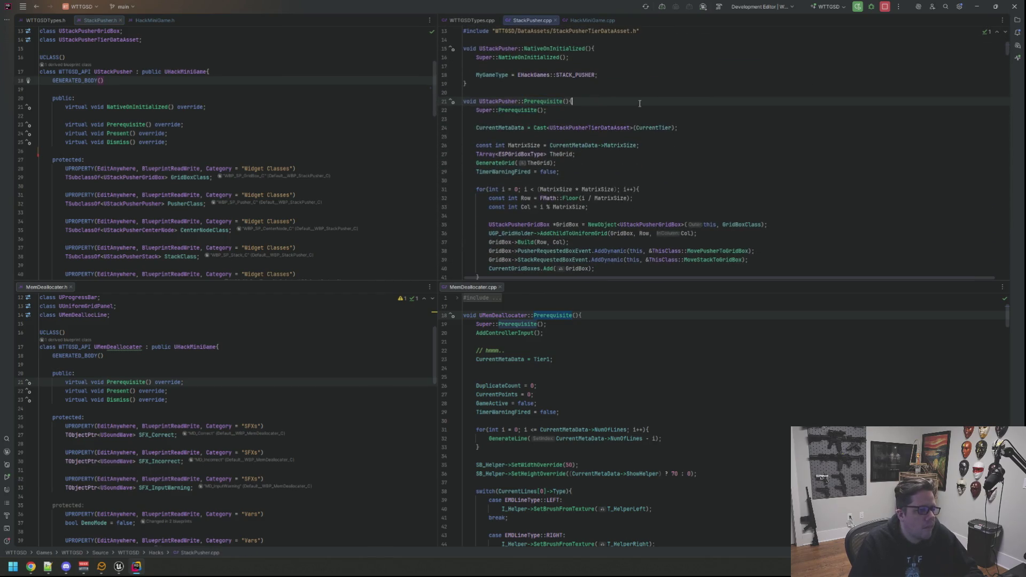
Step: In Prerequisite, set CurrentMetaData = Cast<UMemDeallocTierDataAsset>(CurrentTier);
click(636, 375)
key(Up)
key(Up)
key(shift+End)
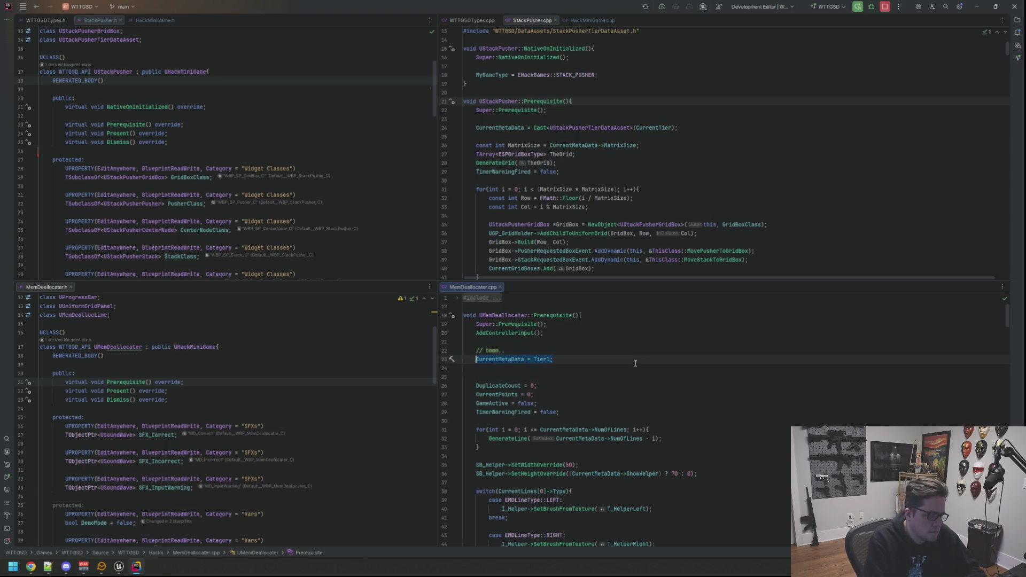
text(Currentm)
key(Return)
text(= Cast<U)
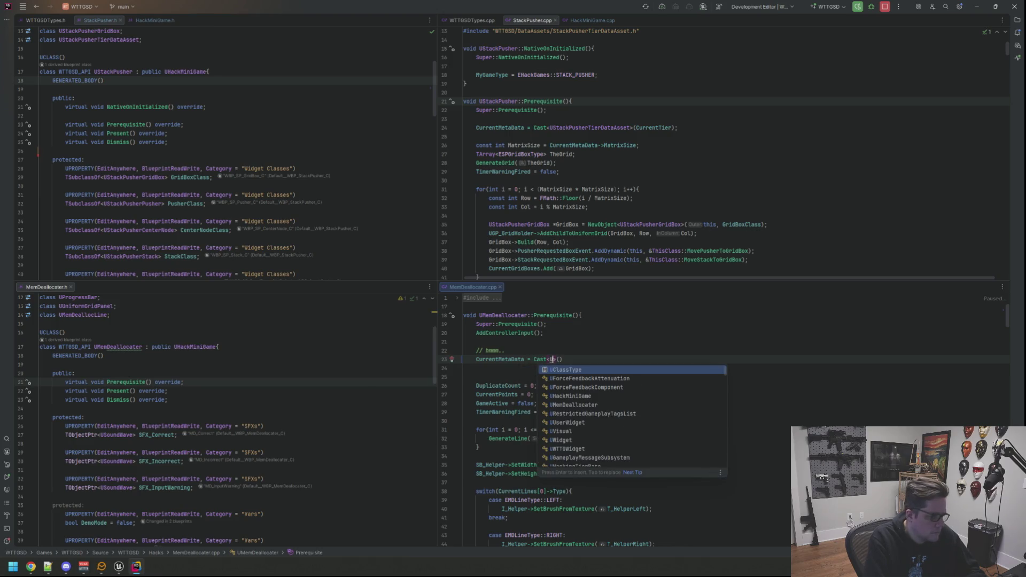
text(Memdealloc)
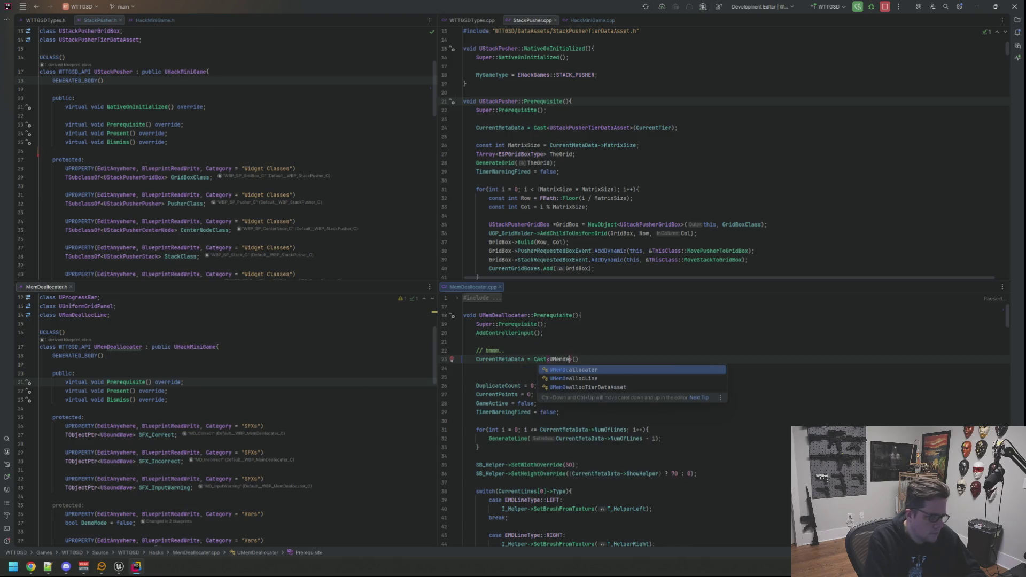
key(Down)
key(Down)
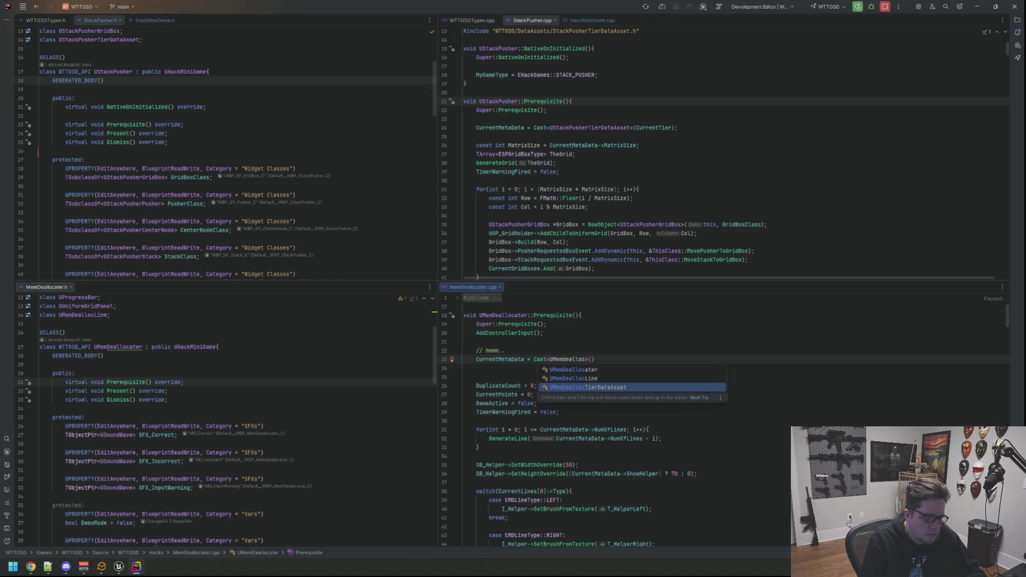
key(Return)
text(CurrentT)
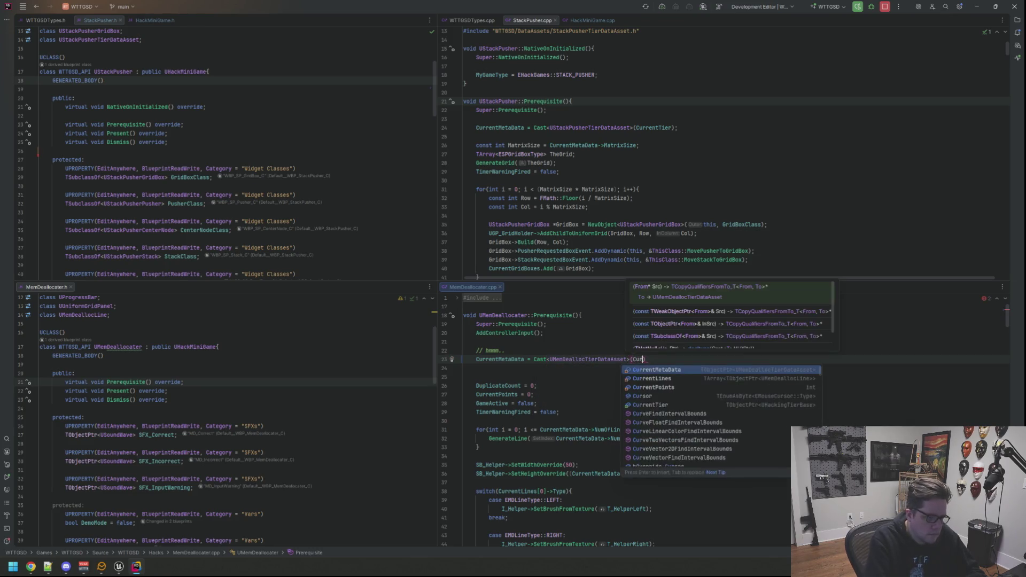
key(Return)
text(;)
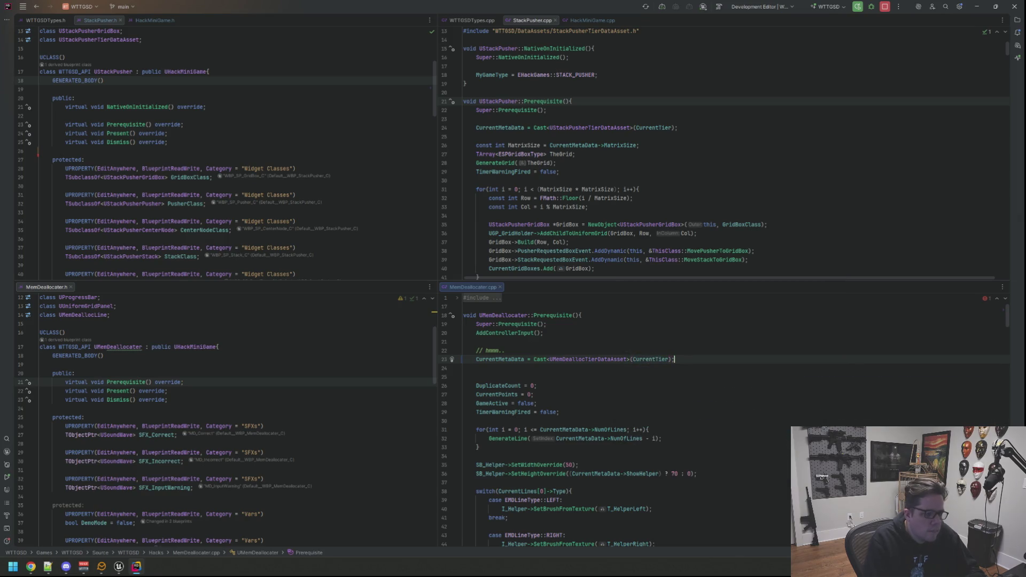
Step: Delete the leftover hmmm comment and the stray blank lines around the cast
click(667, 344)
key(BackSpace)
key(BackSpace)
key(BackSpace)
key(Down)
key(Home)
key(shift+Down)
key(shift+Down)
key(Down)
key(BackSpace)
key(Up)
key(Up)
key(shift+Up)
key(BackSpace)
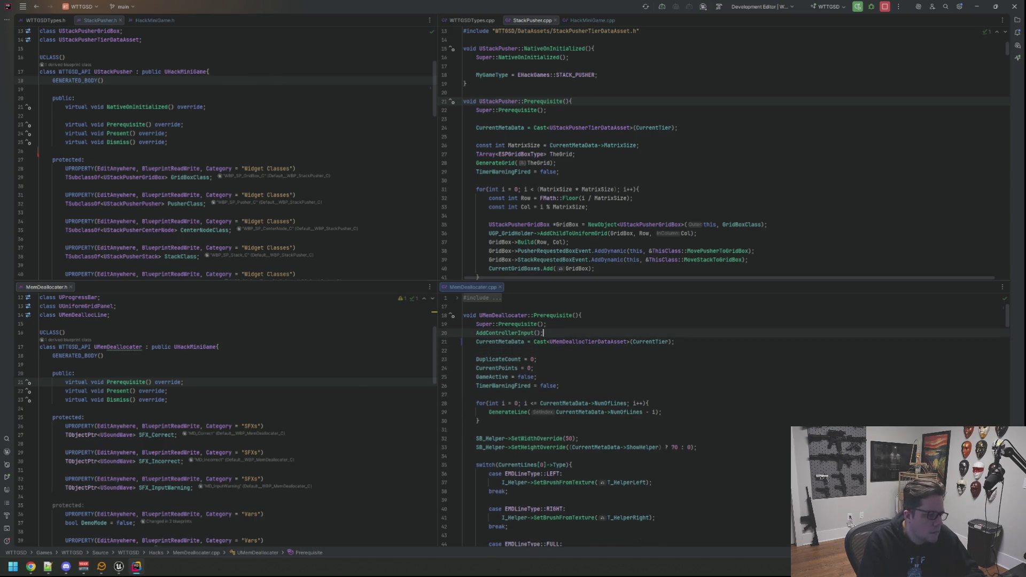
Step: Open the MemDeallocTierDataAsset header alongside the StackPusher header for comparison
click(160, 336)
scroll(203, 396, down, 9)
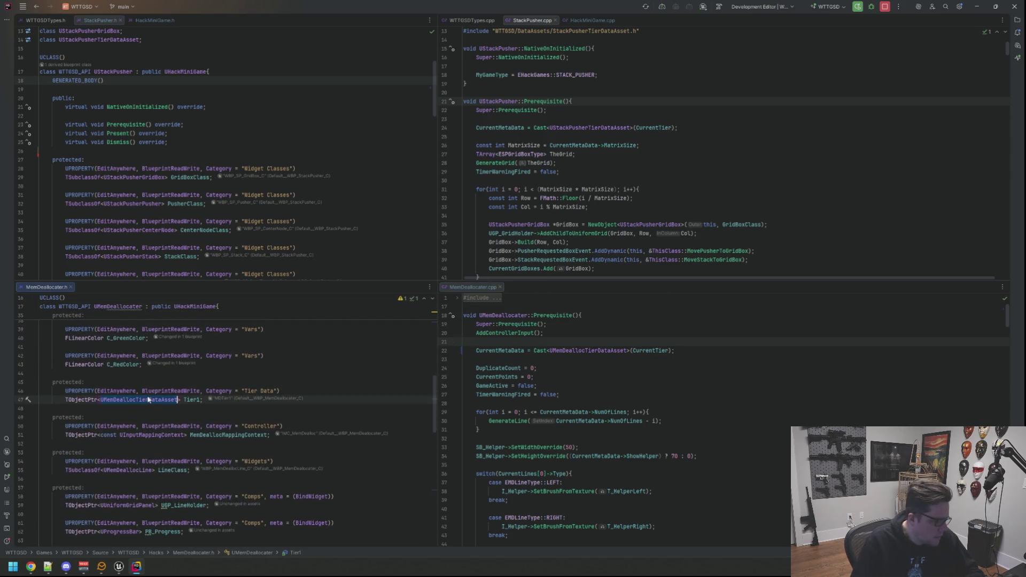
ctrl+click(147, 398)
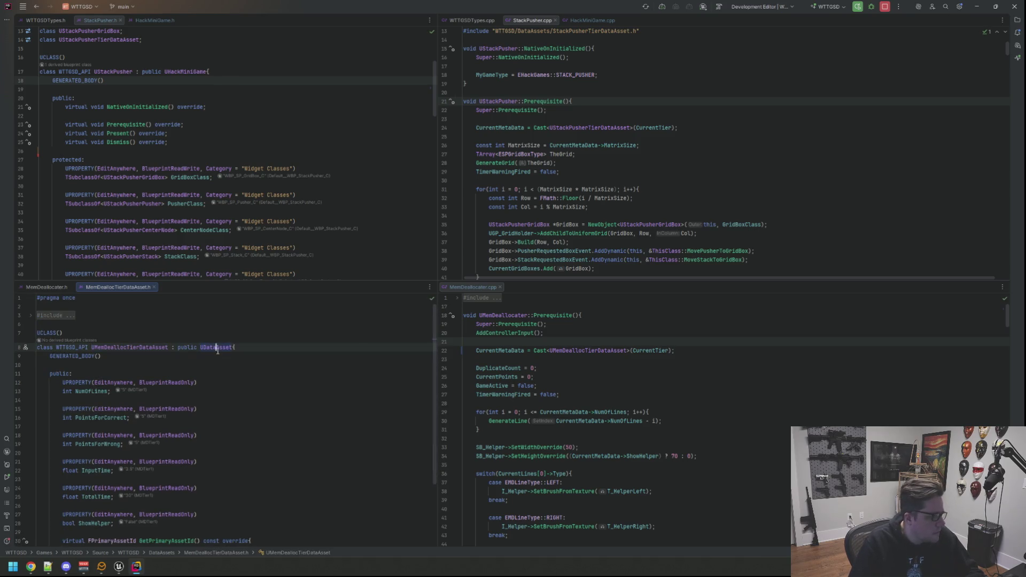
click(197, 113)
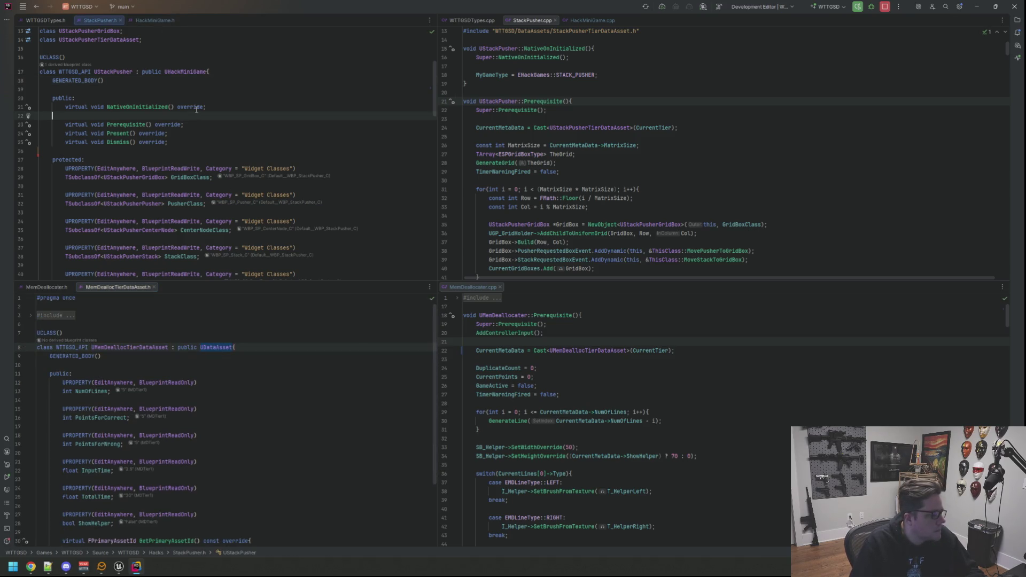
Step: Change UMemDeallocTierDataAsset's parent class from UDataAsset to UHackingTierBase, checking the includes
double_click(214, 347)
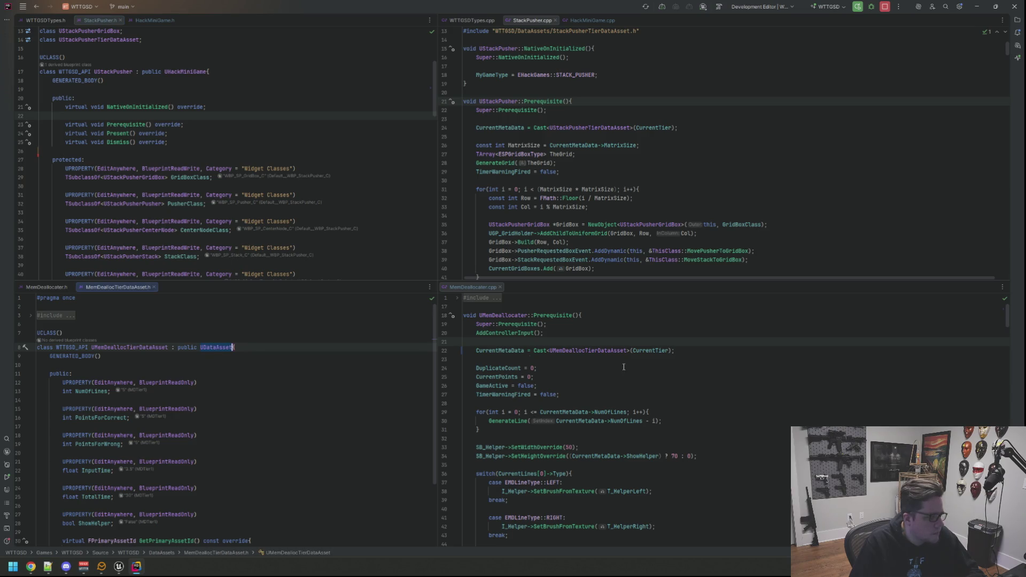
mouse_move(645, 351)
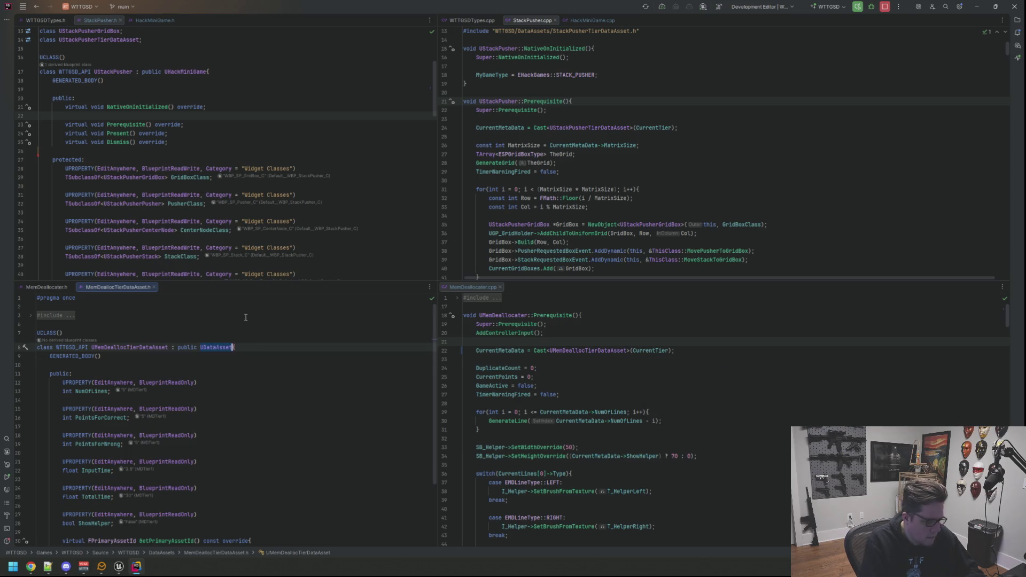
text(UHacking)
key(Return)
click(172, 325)
click(185, 317)
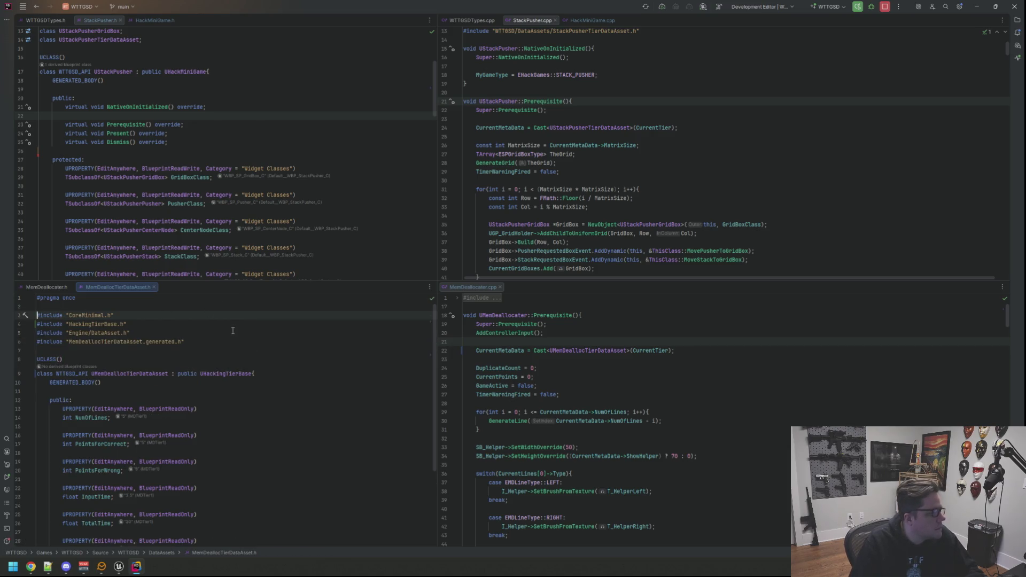
Step: Look through StackPusher.h, searching it for 'T lu'
click(228, 136)
scroll(294, 158, down, 9)
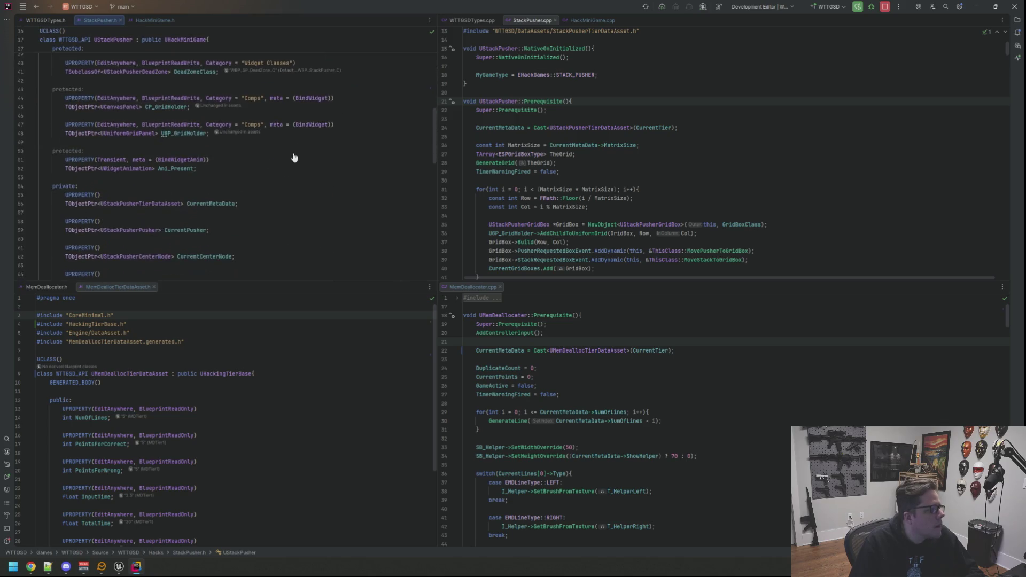
scroll(236, 167, up, 6)
key(ctrl+f)
text(T lue)
scroll(248, 105, up, 3)
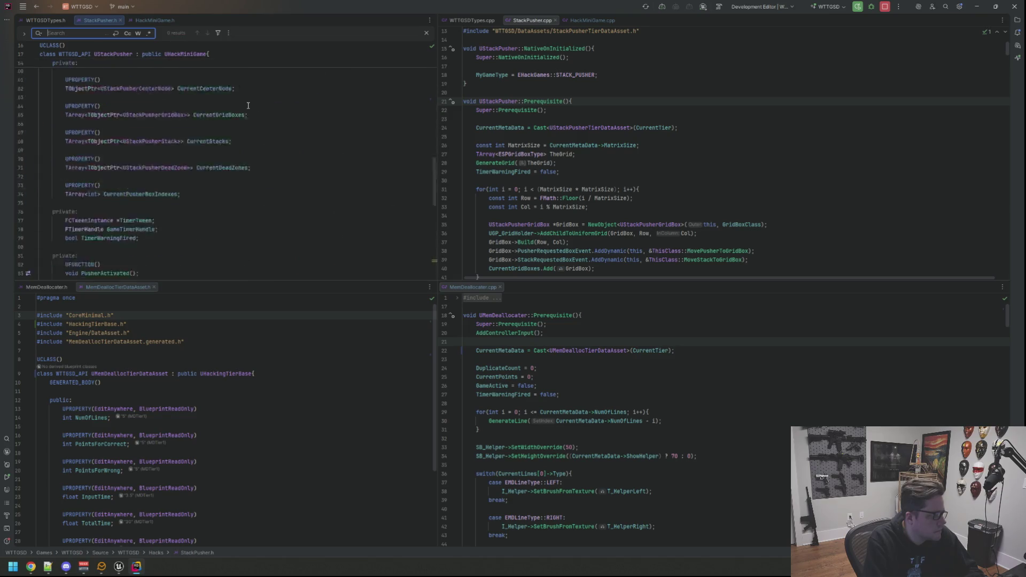
key(Escape)
Step: Close MemDeallocTierDataAsset.h and delete the Tier Data Tier1 UPROPERTY lines from MemDeallocater.h
click(251, 324)
scroll(251, 320, down, 3)
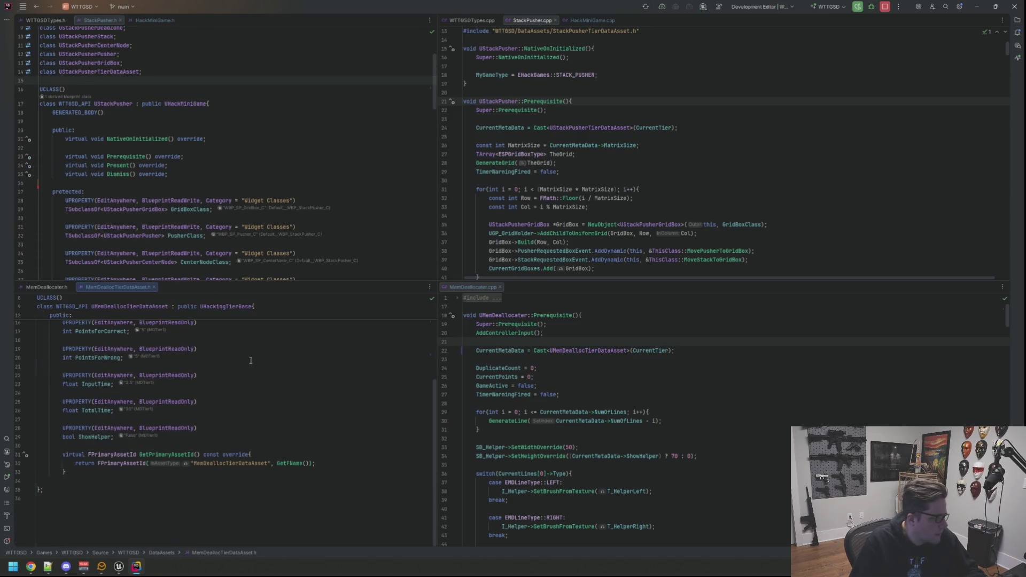
middle_click(121, 289)
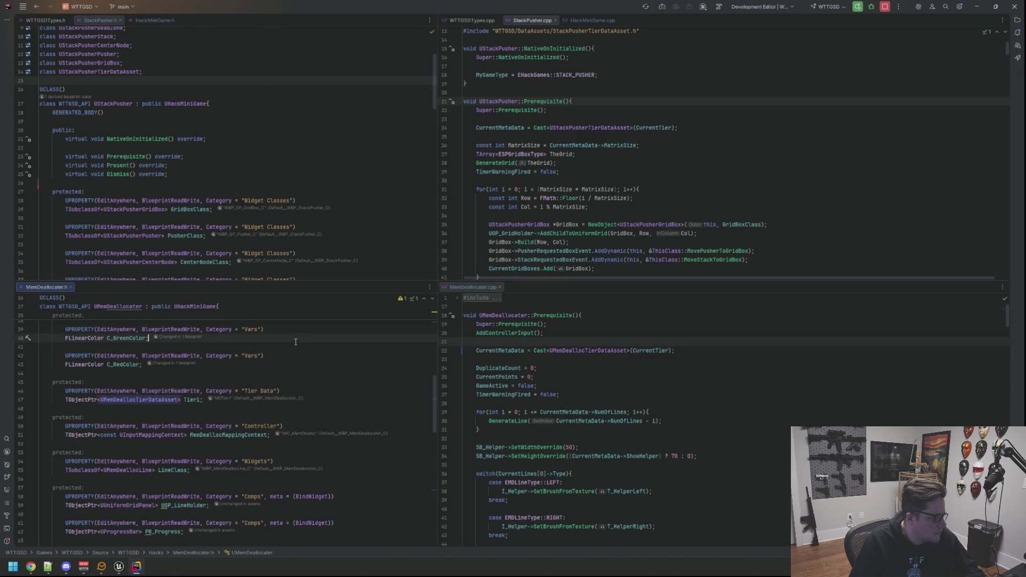
key(shift+Up)
key(shift+Up)
key(BackSpace)
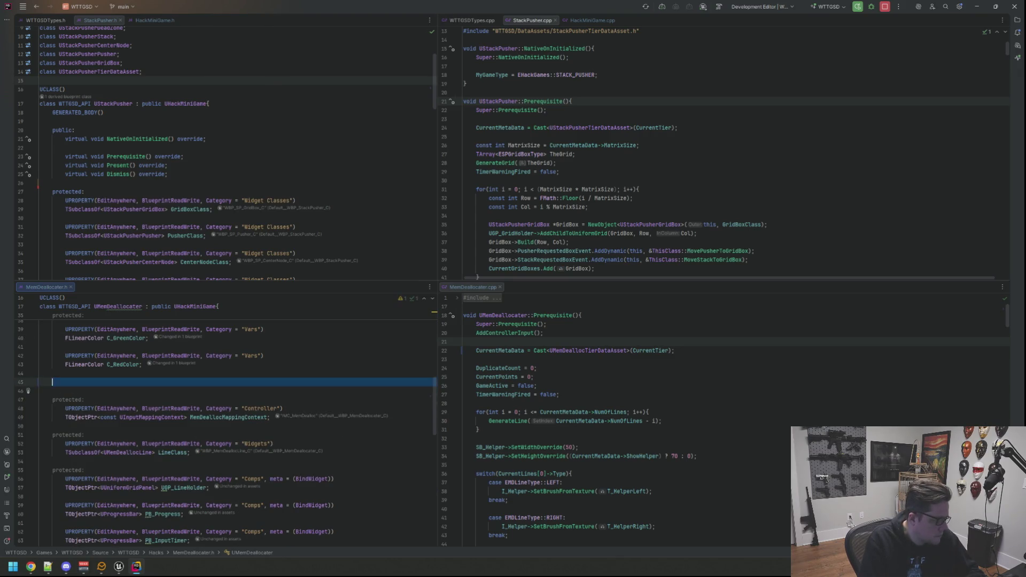
key(BackSpace)
key(BackSpace)
key(Up)
key(Up)
Step: Check the Prerequisite code and includes in MemDeallocater.cpp, then start a Live Coding recompile in Unreal
click(620, 385)
click(620, 359)
click(619, 385)
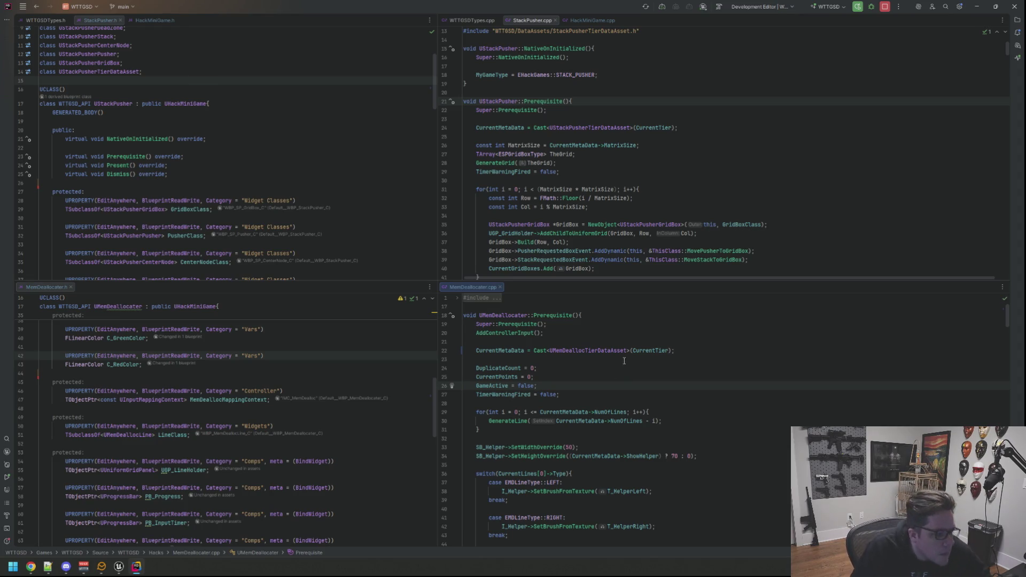
click(481, 297)
scroll(613, 359, down, 4)
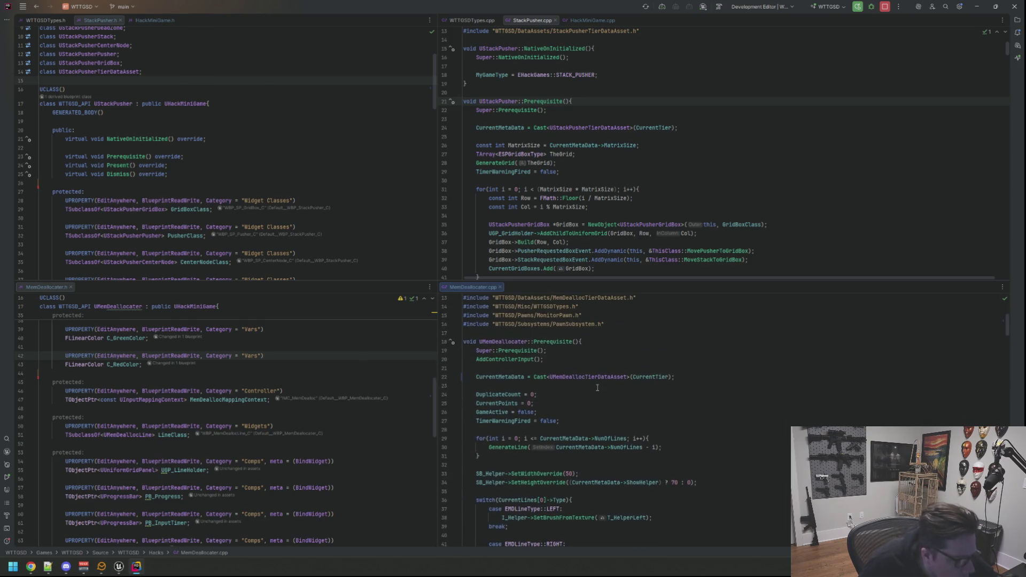
scroll(597, 387, down, 10)
click(119, 565)
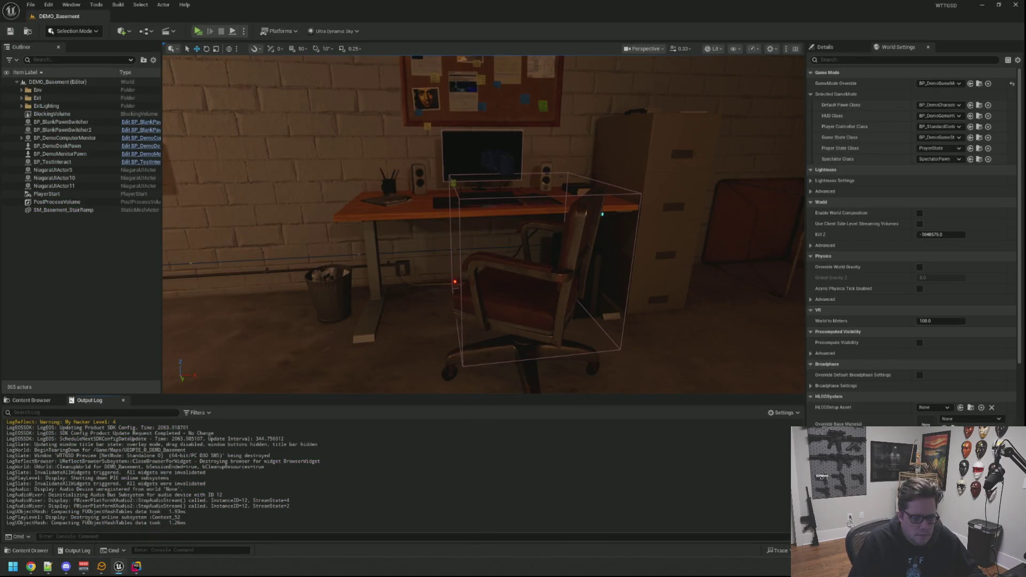
key(ctrl+alt+F11)
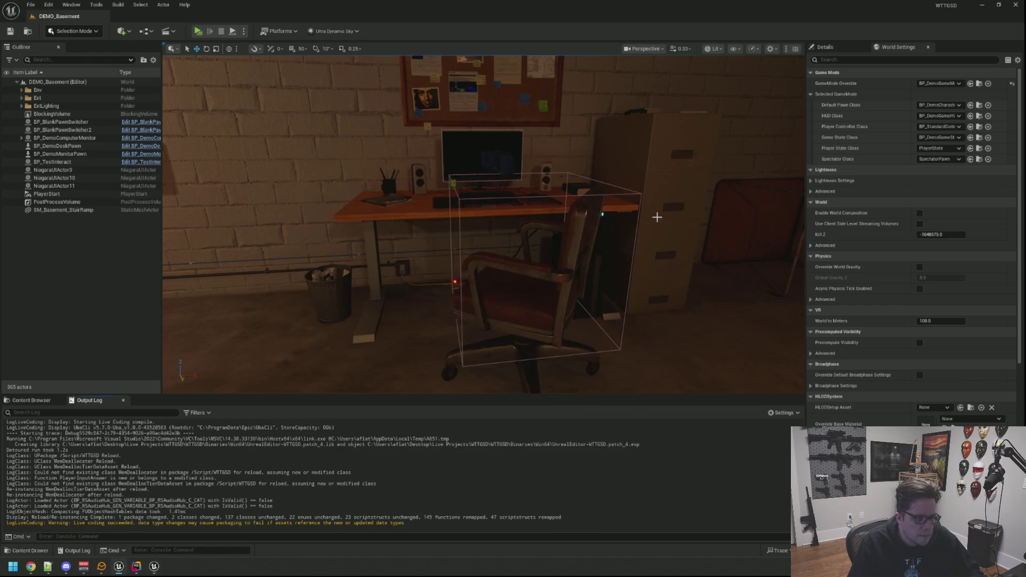
Step: Bring up the Live Coding window and close it once the compile finishes
click(157, 568)
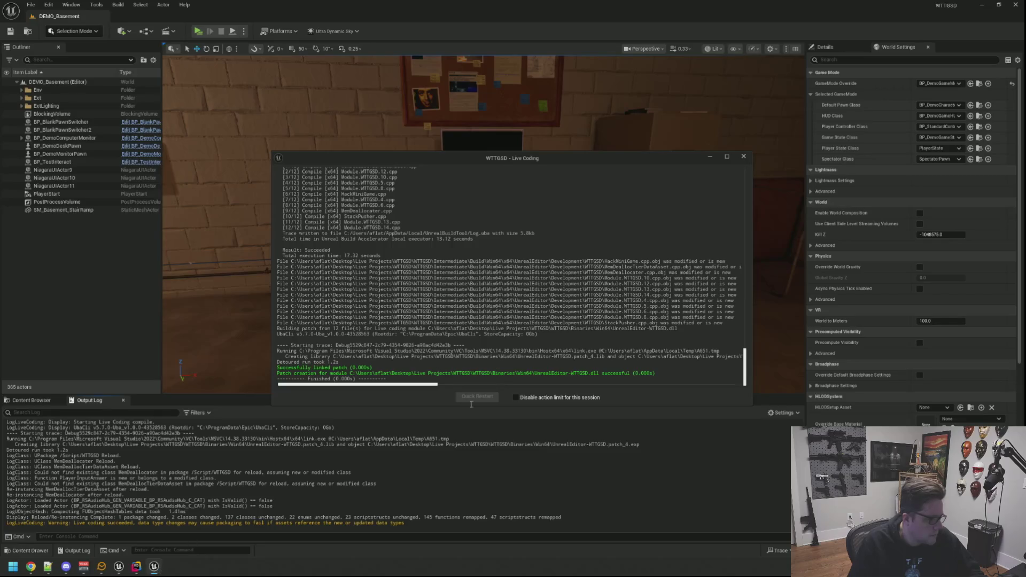
click(743, 156)
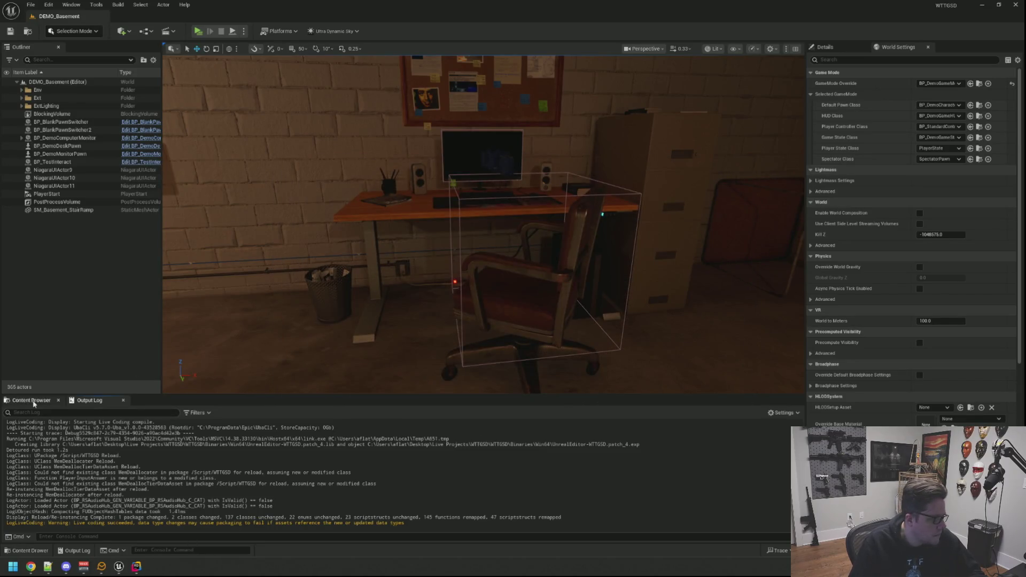
Step: Open MDTier1 from Data > DataAssets > Hacks > MemDealloc and start a standalone play preview
click(31, 400)
click(271, 460)
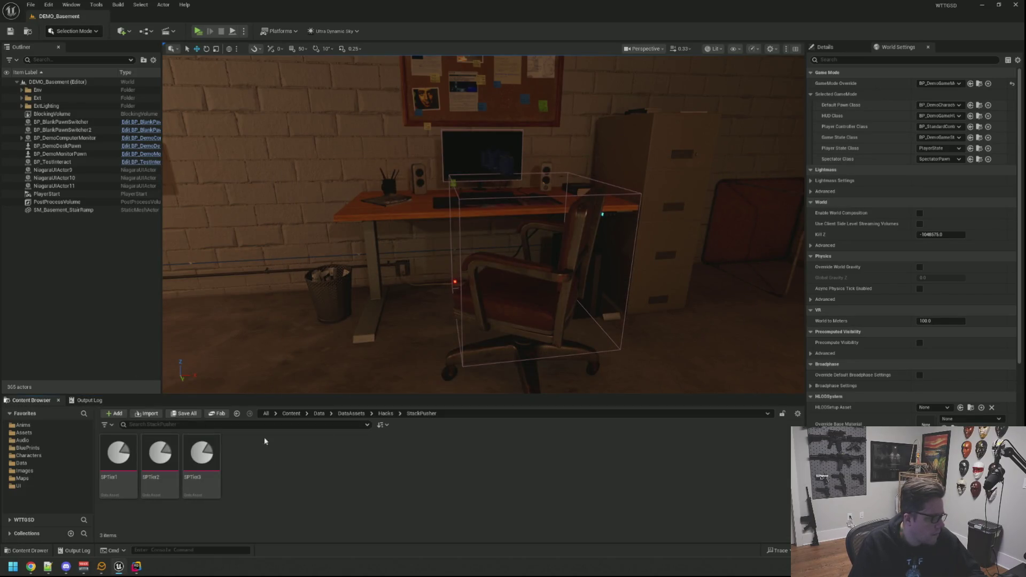
click(385, 413)
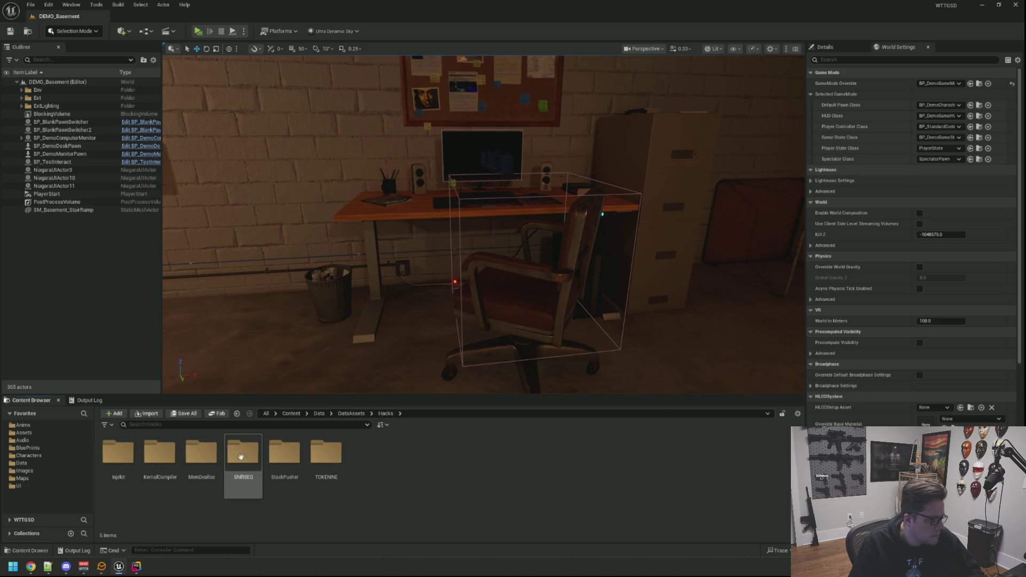
double_click(203, 455)
double_click(134, 452)
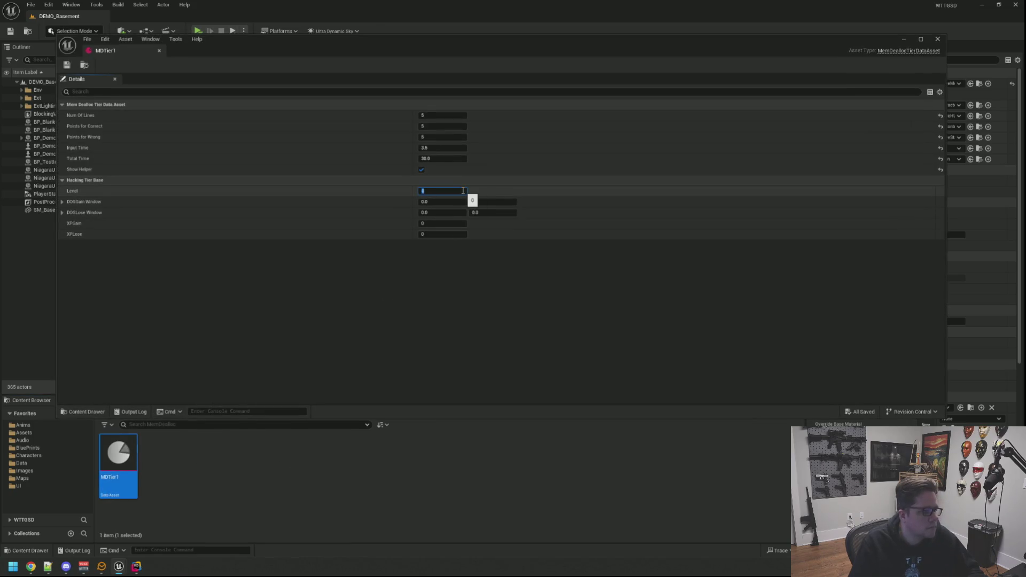
key(alt+p)
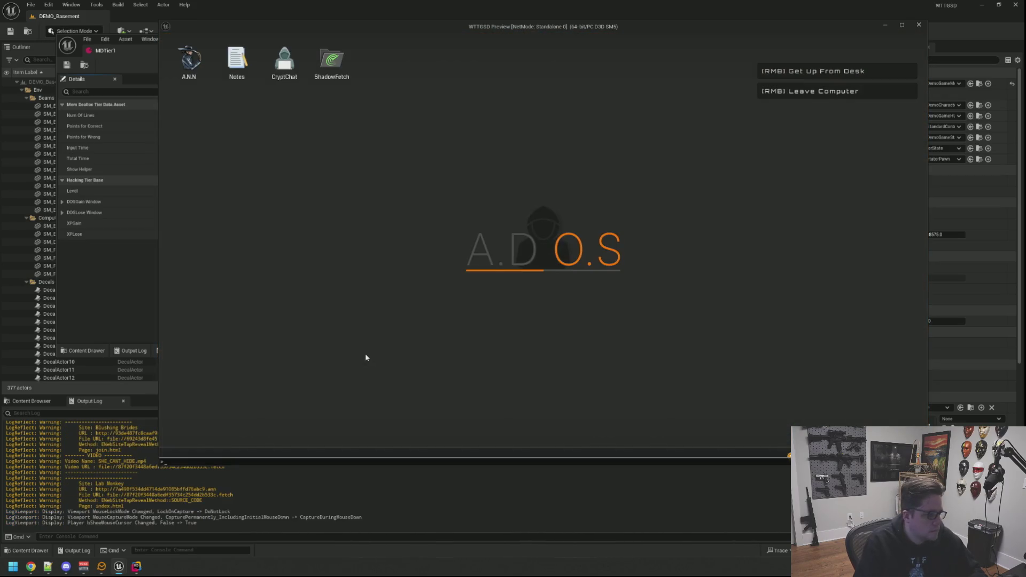
Step: Run TriggerHack 2 from the in-game console, then run it a second time
key(grave)
key(Up)
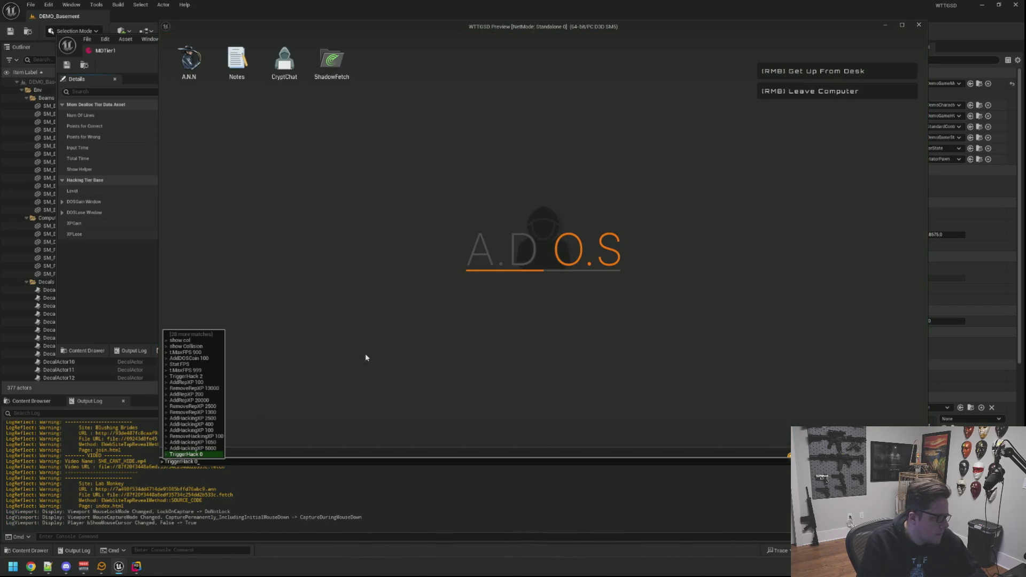
key(BackSpace)
text(2)
key(Return)
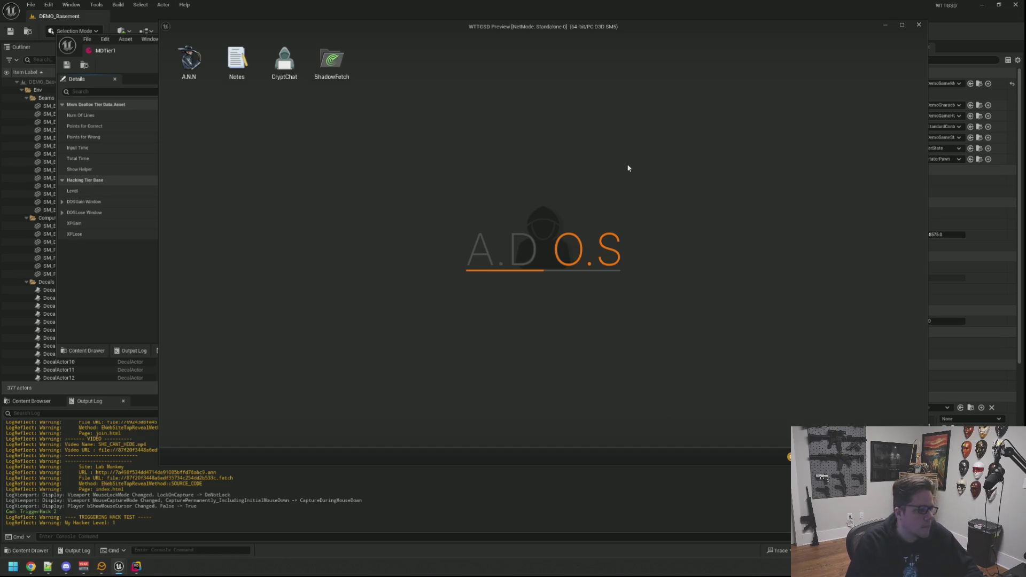
key(grave)
key(Up)
key(Return)
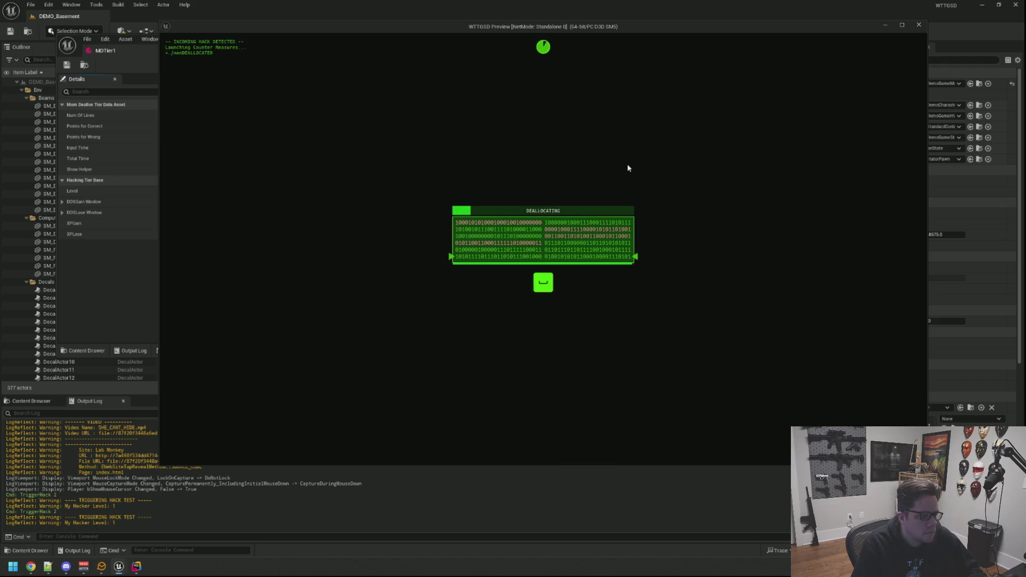
Step: Answer the Space, Left and Right prompts to block the hack, then stop the preview
key(space)
key(Left)
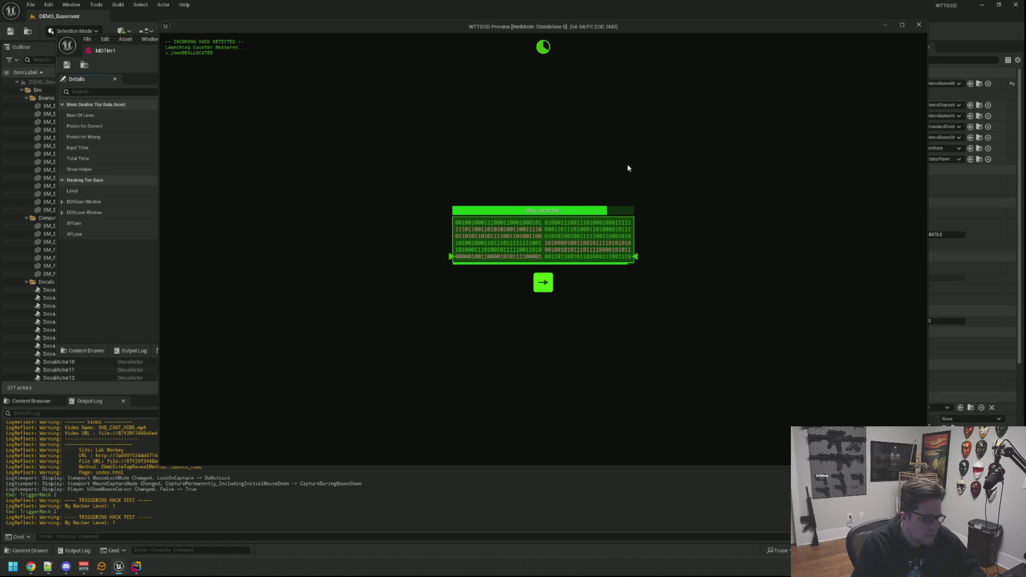
key(Right)
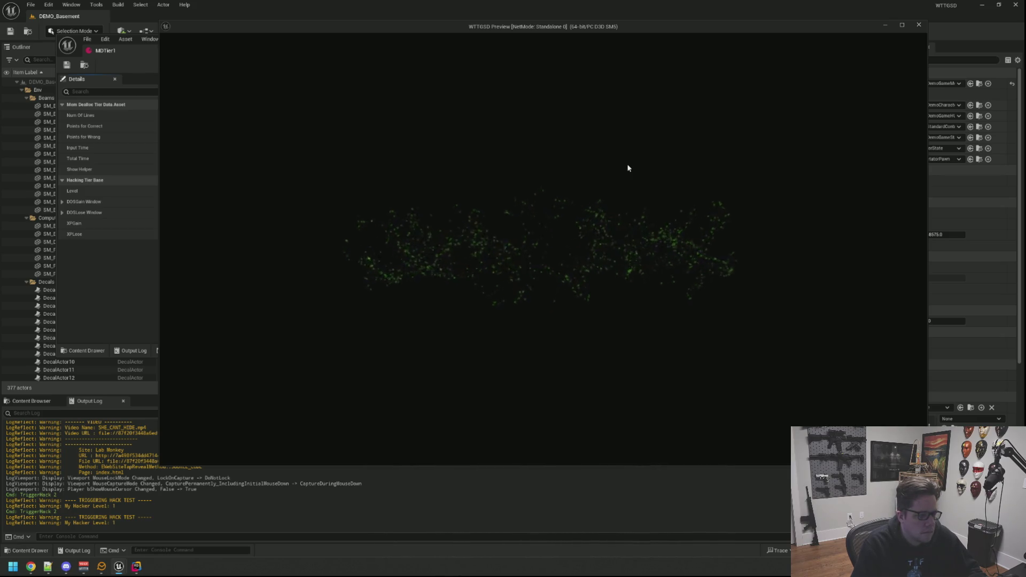
key(Escape)
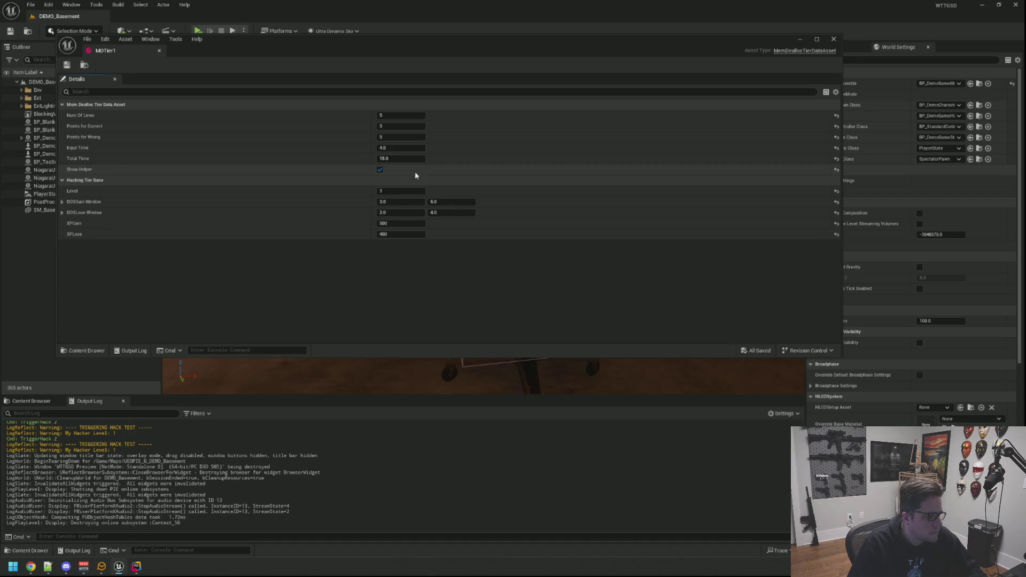
Step: Duplicate MDTier1 as MDTier2 and open it for editing
click(31, 400)
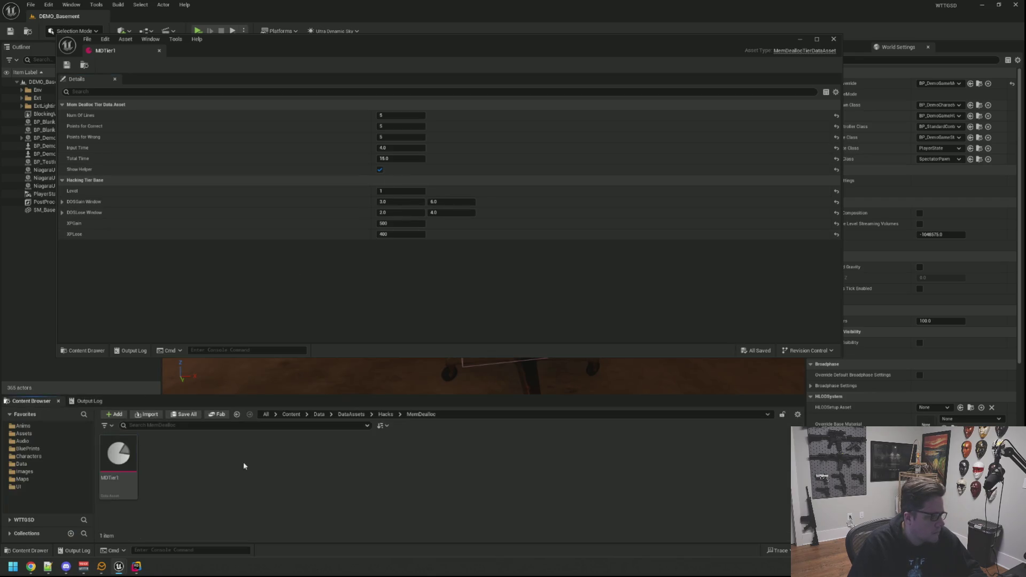
click(118, 455)
key(ctrl+d)
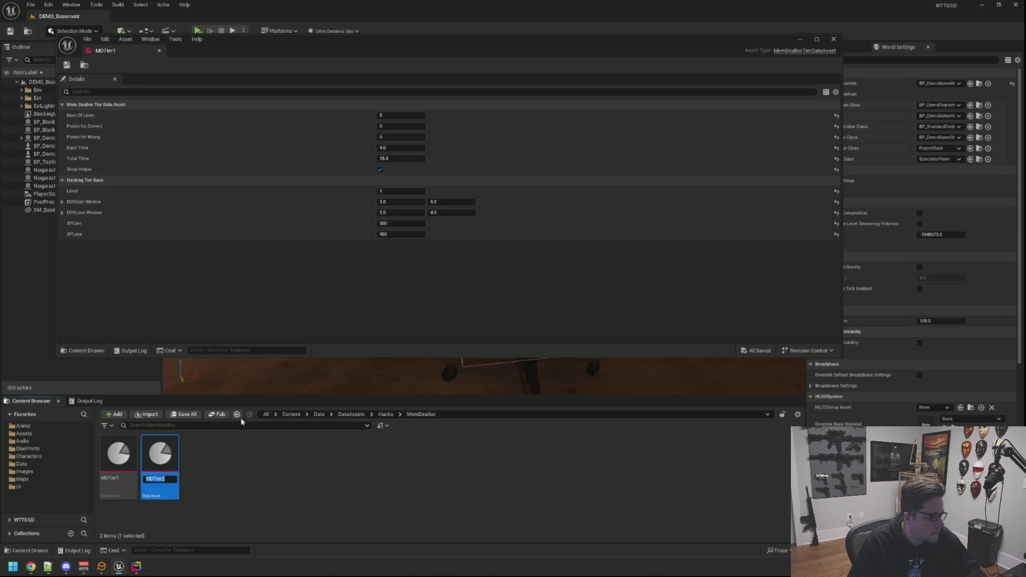
key(Return)
double_click(161, 451)
Step: Set MDTier2 to Level 2 with XPGain 600 and XPLose 500, and save it
click(401, 191)
text(2)
click(395, 203)
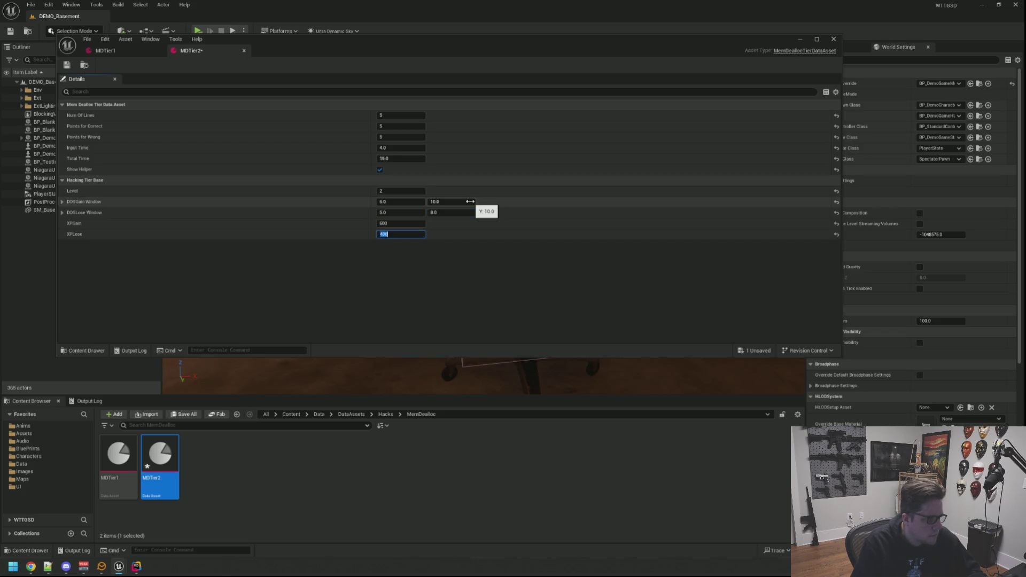
text(500)
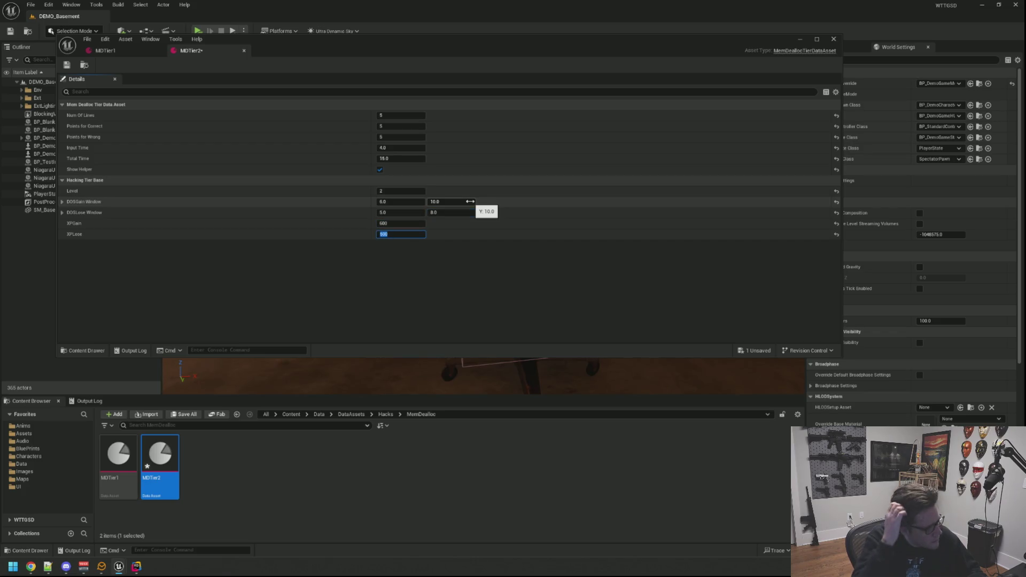
key(Return)
key(ctrl+s)
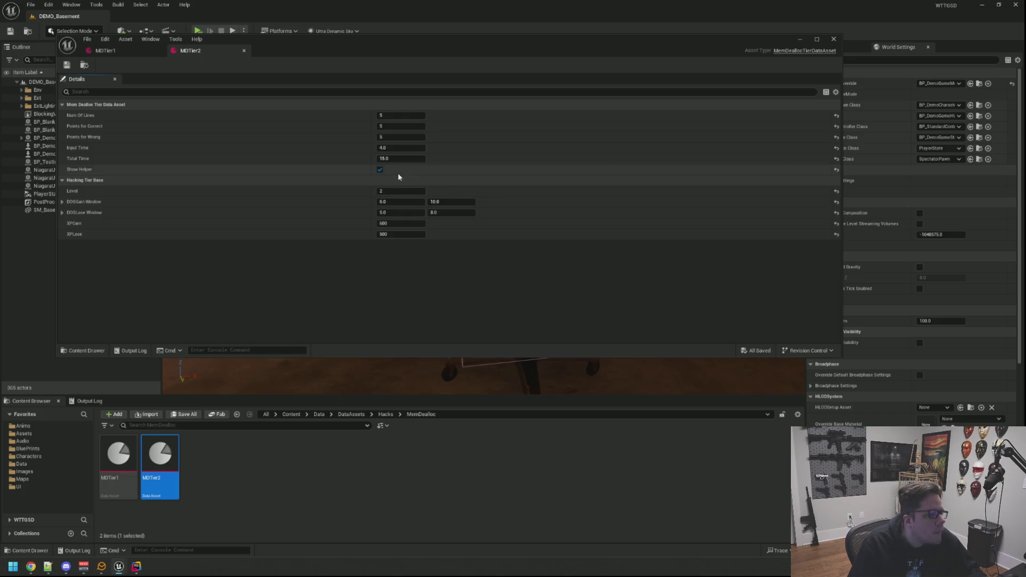
Step: Set Total Time 20, Input Time 3.75 and Num Of Lines 6 on MDTier2
click(401, 158)
text(20)
key(Return)
click(423, 148)
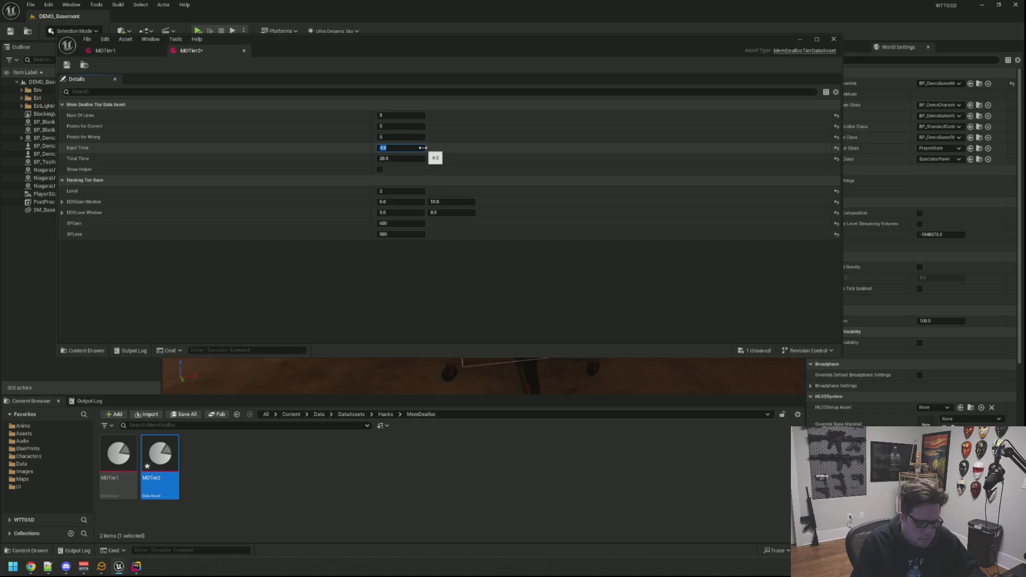
text(3.75)
click(402, 137)
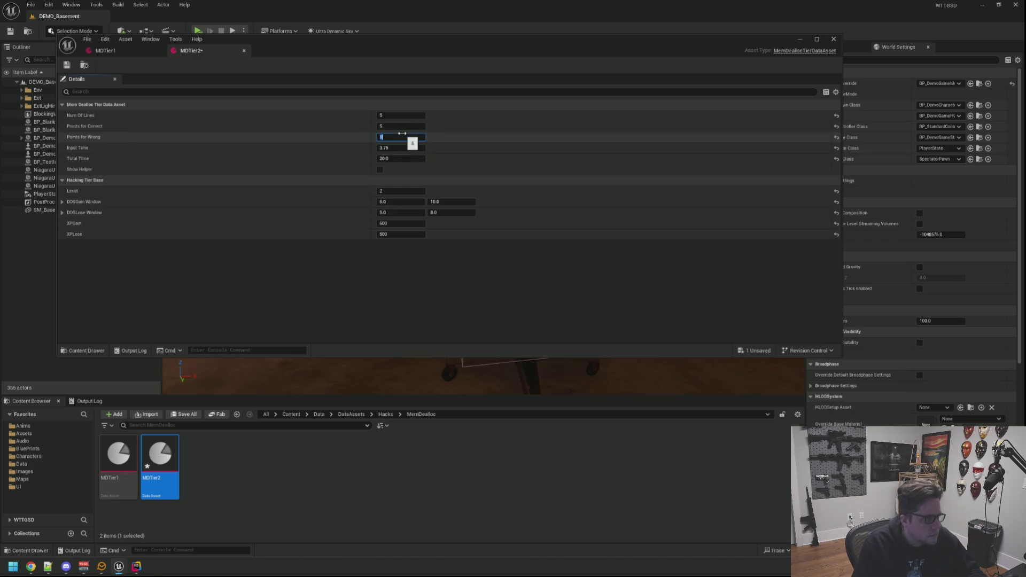
click(408, 114)
key(Return)
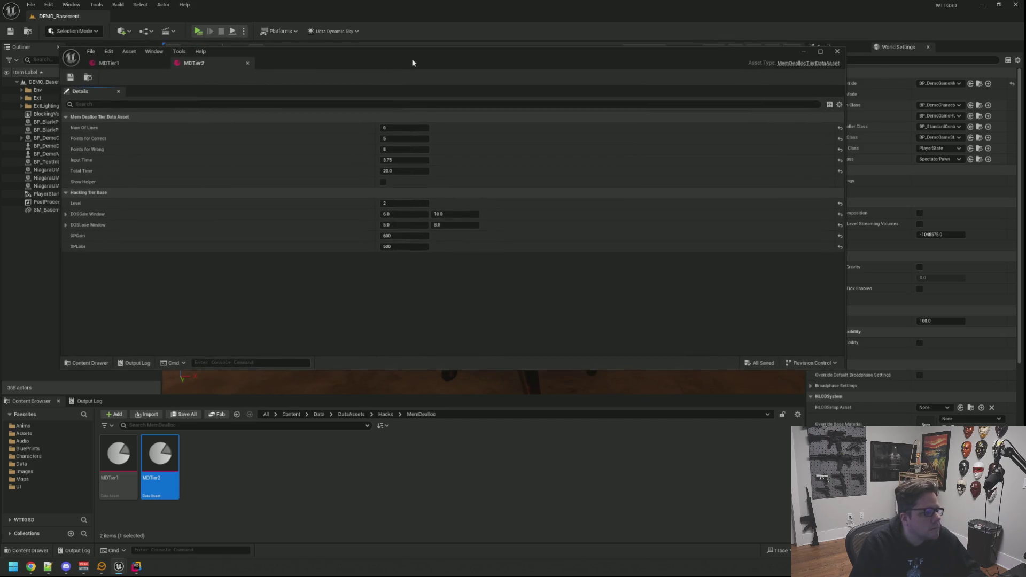
Step: Bring back the output log and search assets for 'WGB_DemoCom'
click(85, 401)
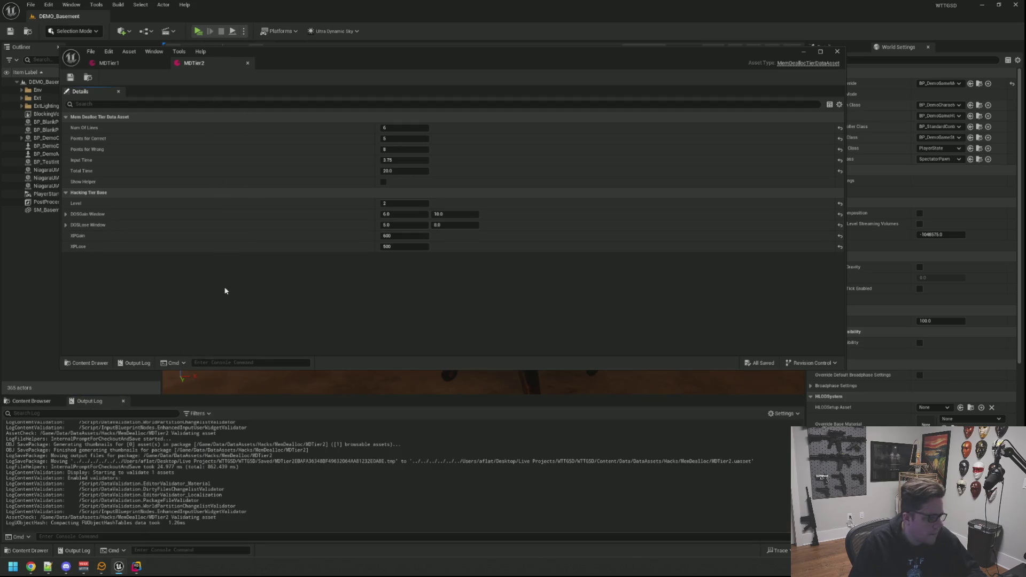
key(ctrl+p)
text(WGBP)
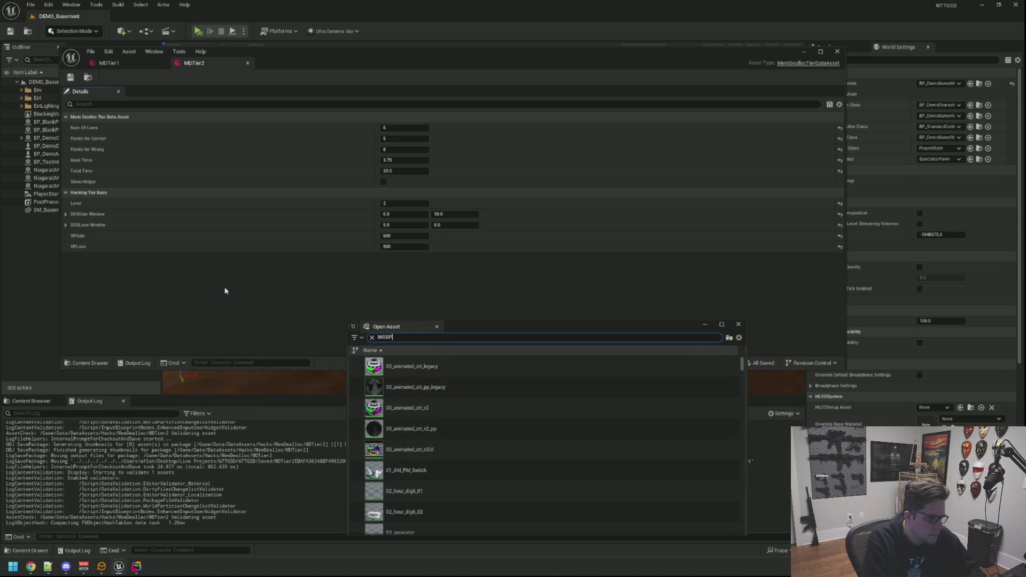
text(_DemoCom)
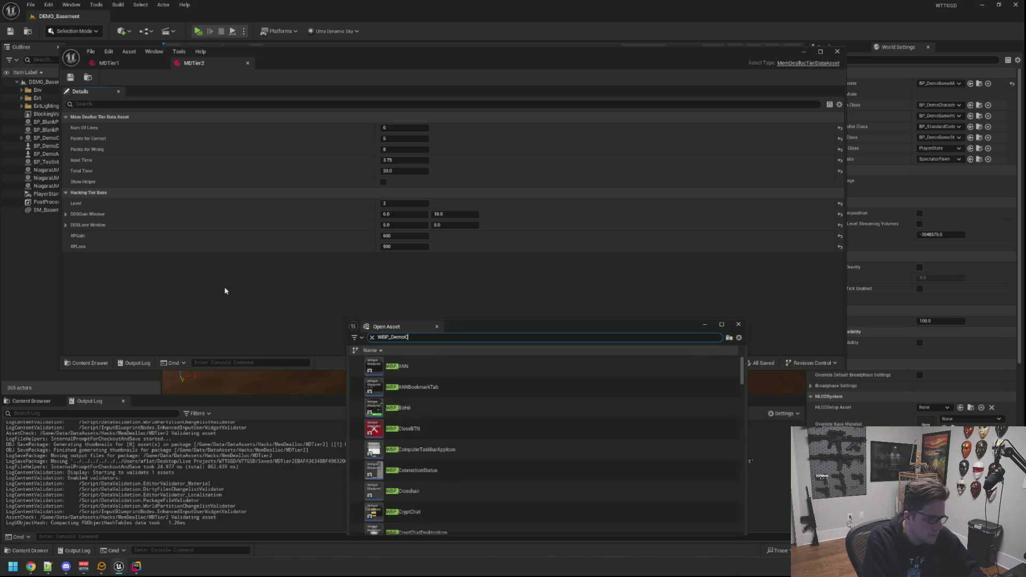
Step: In WBP_DemoComputer, add MDTier2 as a second Hacking Tiers entry on WBP Mem Deallocater and save
double_click(419, 369)
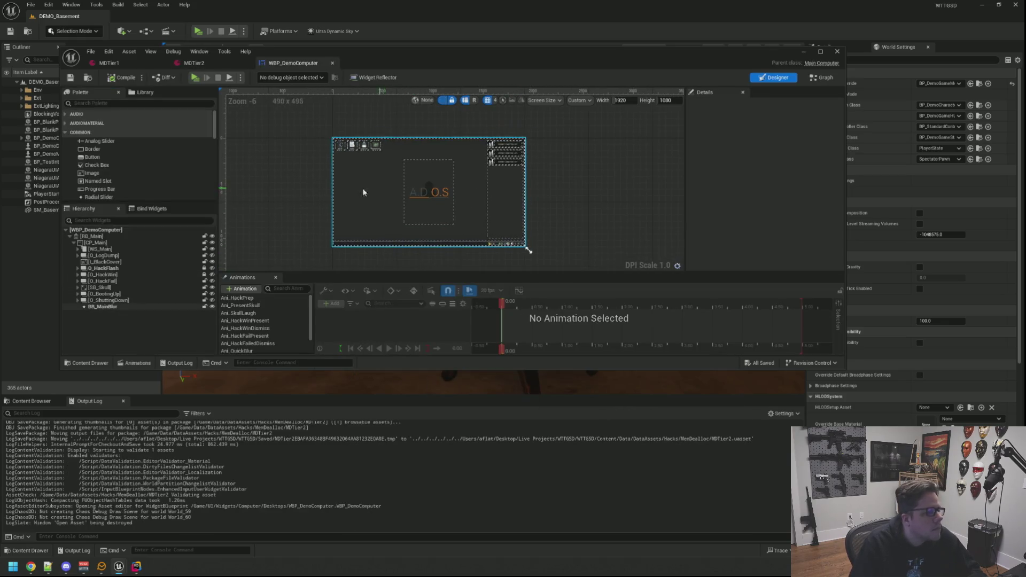
click(103, 250)
click(78, 249)
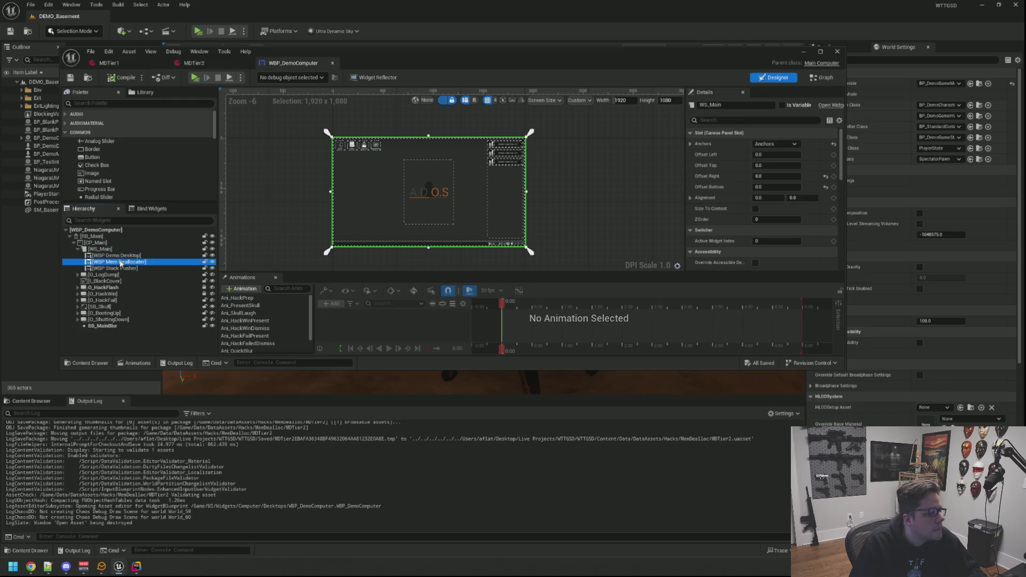
click(117, 262)
scroll(769, 213, down, 10)
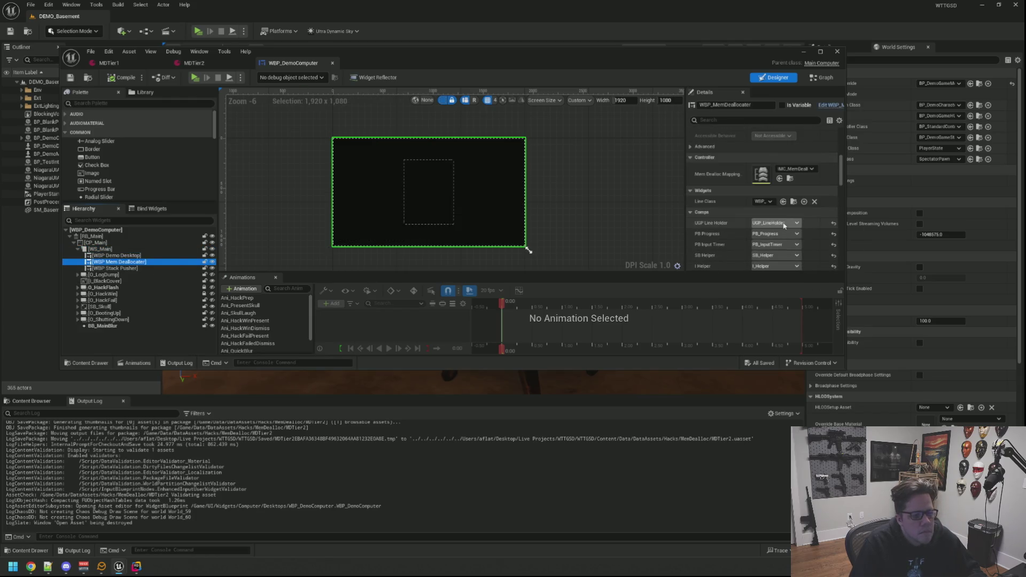
scroll(788, 213, down, 5)
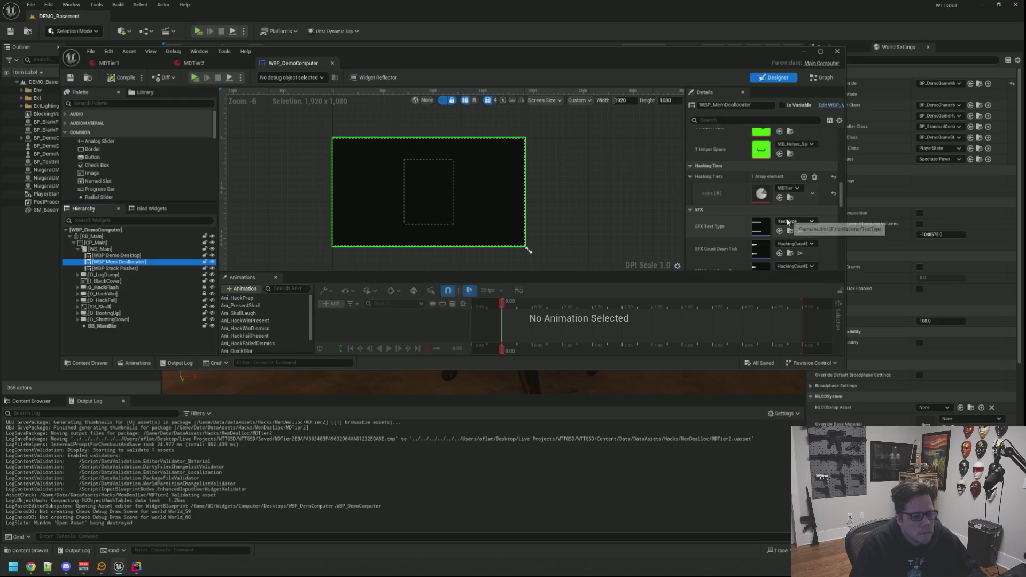
click(789, 198)
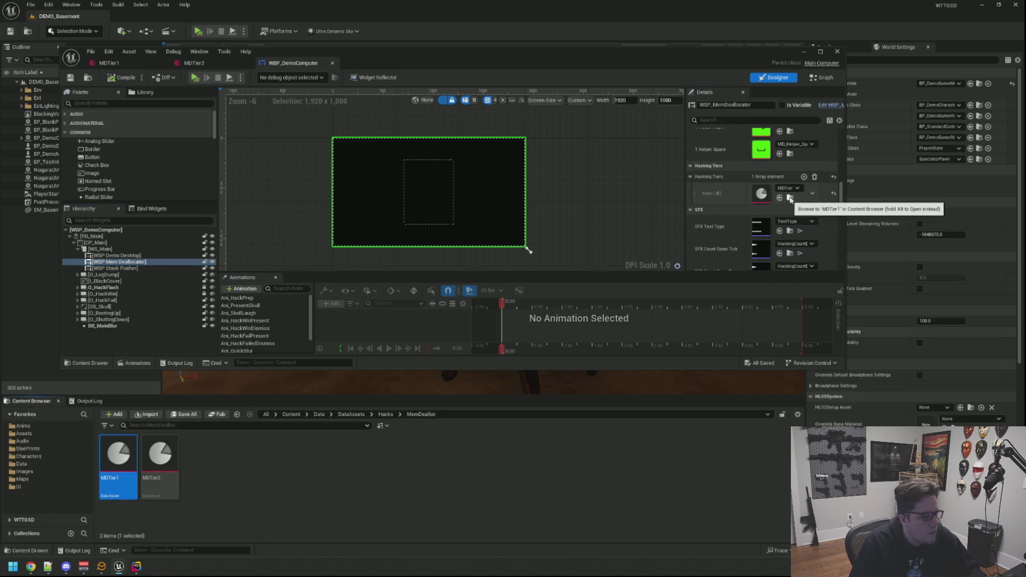
click(804, 177)
mouse_move(160, 455)
mouse_down()
mouse_move(785, 275)
mouse_move(780, 227)
mouse_move(745, 218)
mouse_up()
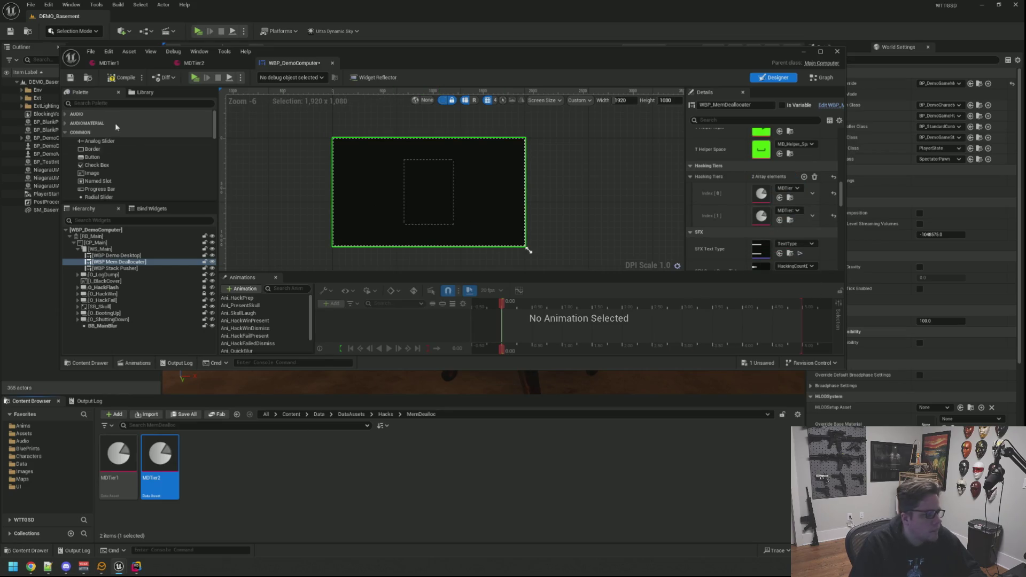
click(75, 79)
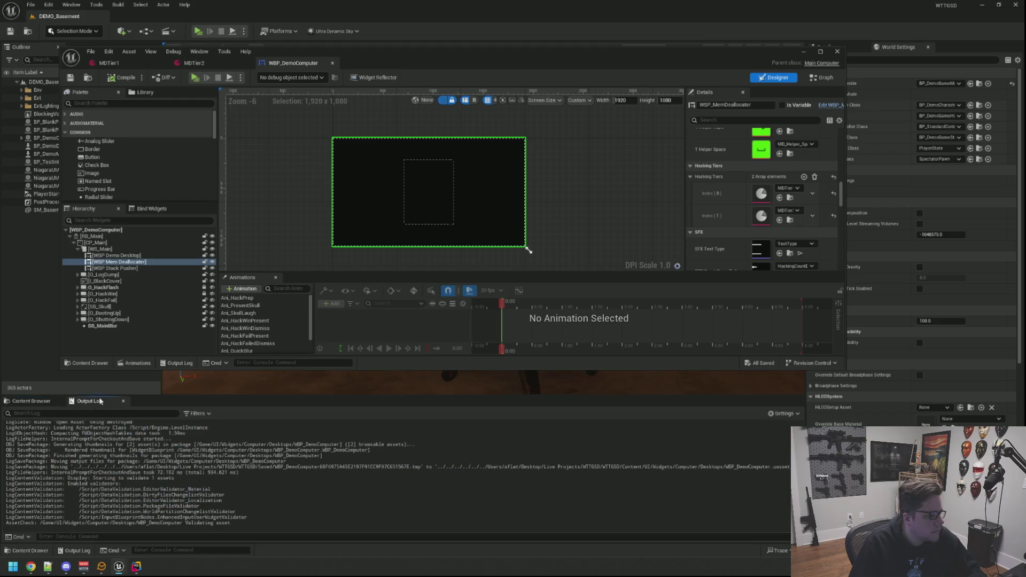
Step: Collapse CP_Main, move the widget editor window down, and launch a standalone play-test
click(76, 255)
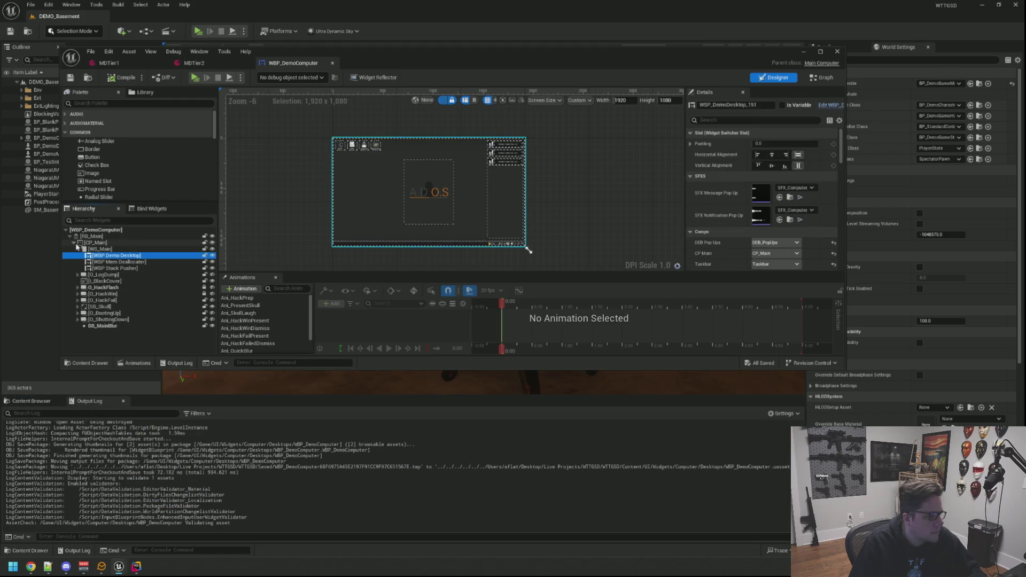
click(74, 243)
mouse_move(436, 59)
mouse_down()
mouse_move(488, 301)
mouse_move(456, 87)
mouse_up()
click(215, 110)
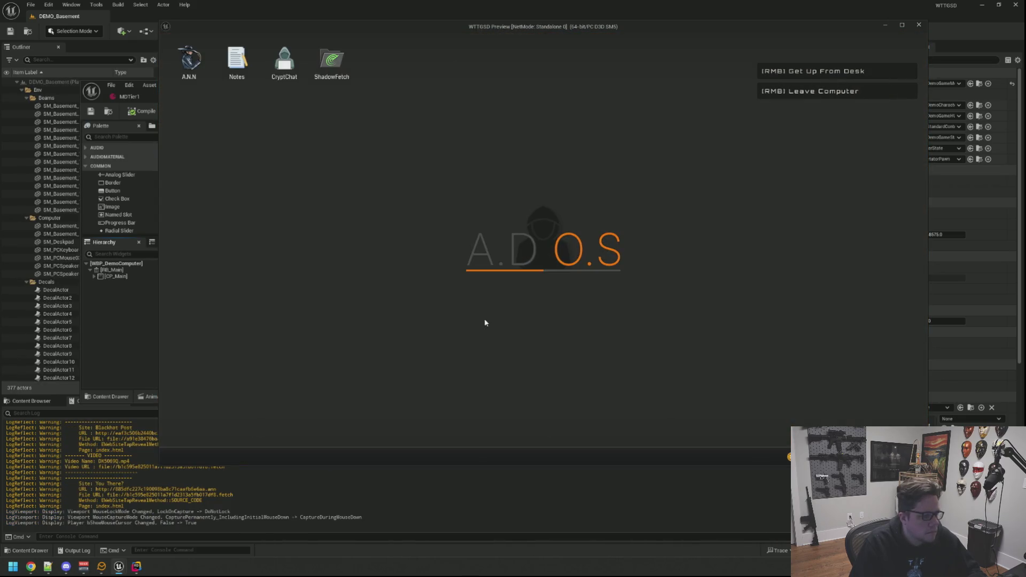
Step: Run TriggerHack 2 from the in-game console, then run it again
key(grave)
key(Up)
key(Return)
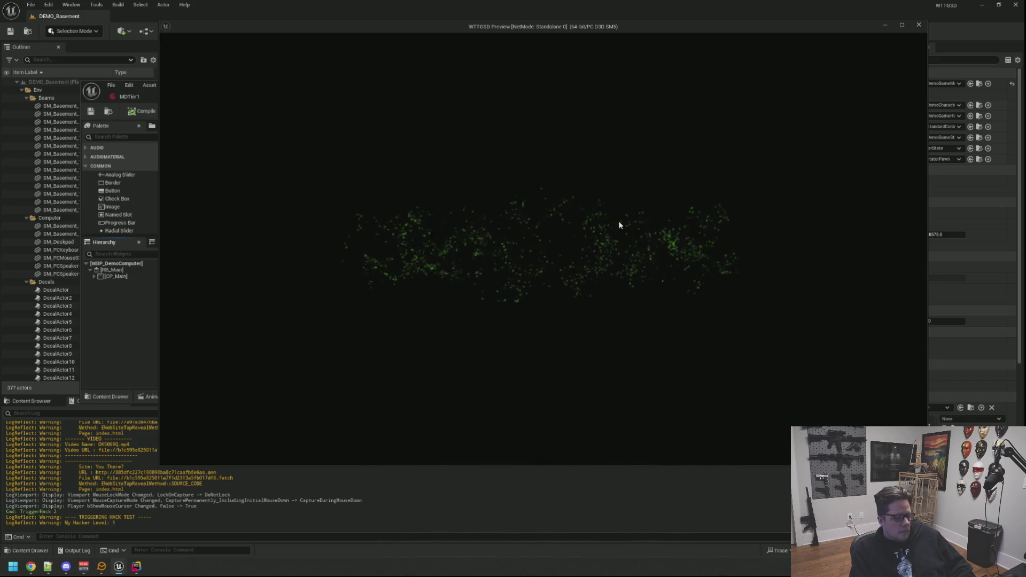
key(grave)
key(Up)
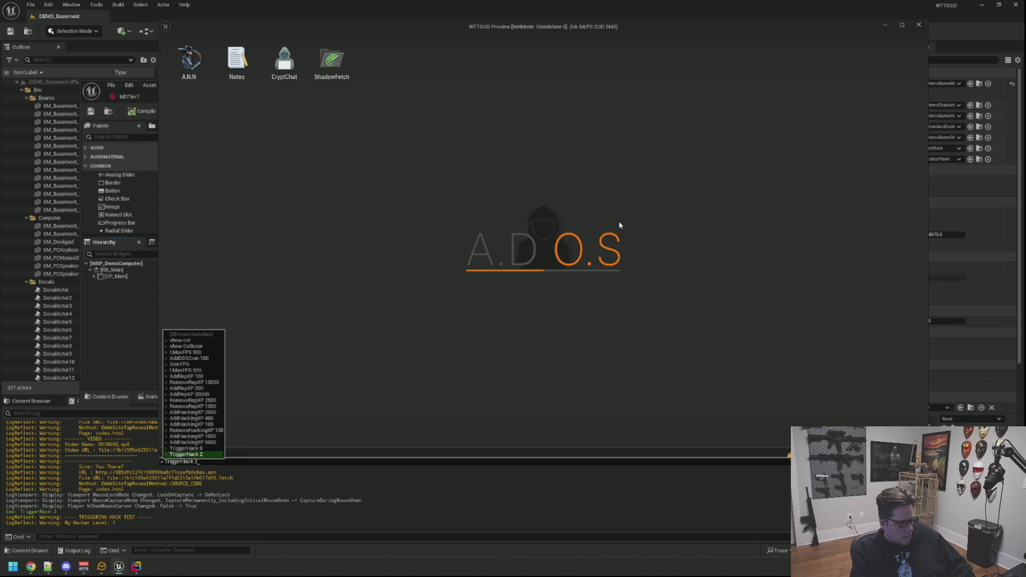
key(Return)
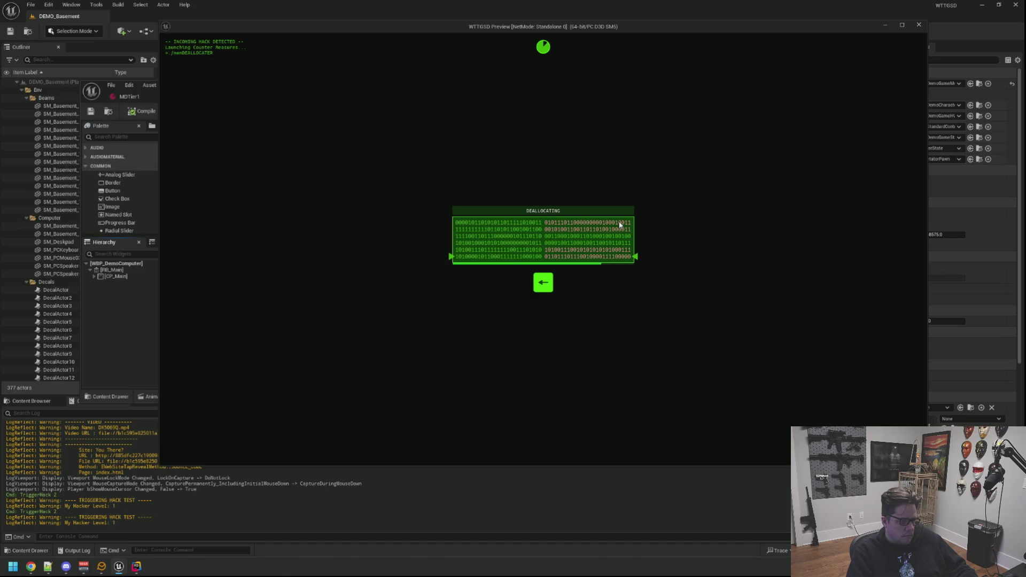
Step: Clear the Space, Right and Left prompts to block the hack, then recall TriggerHack 2
key(space)
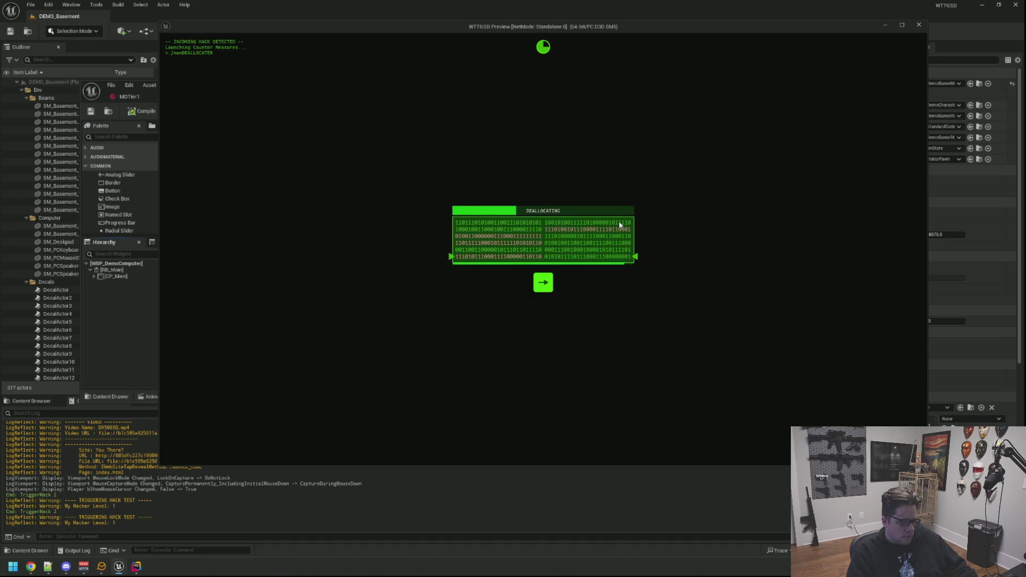
key(Right)
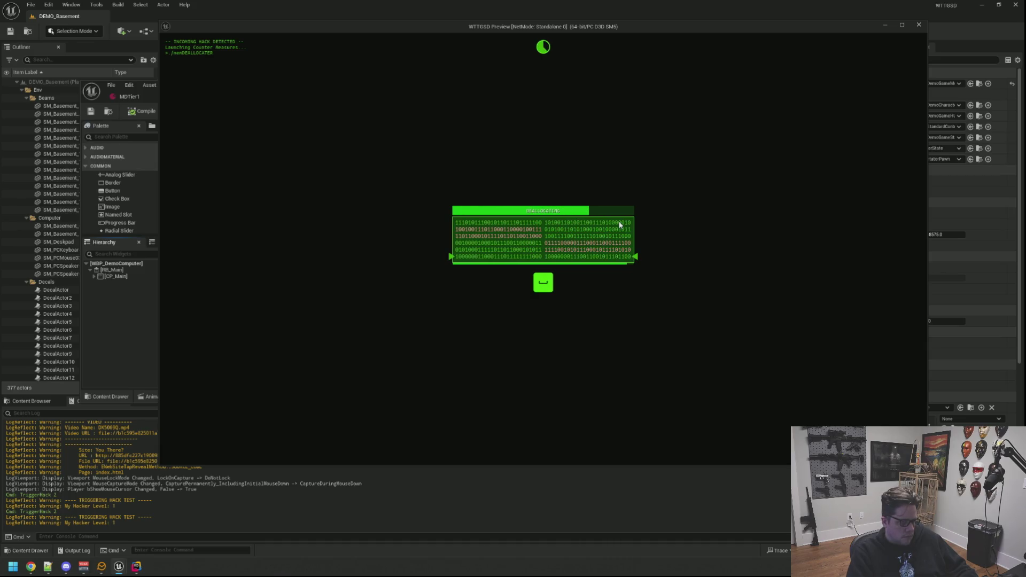
key(Left)
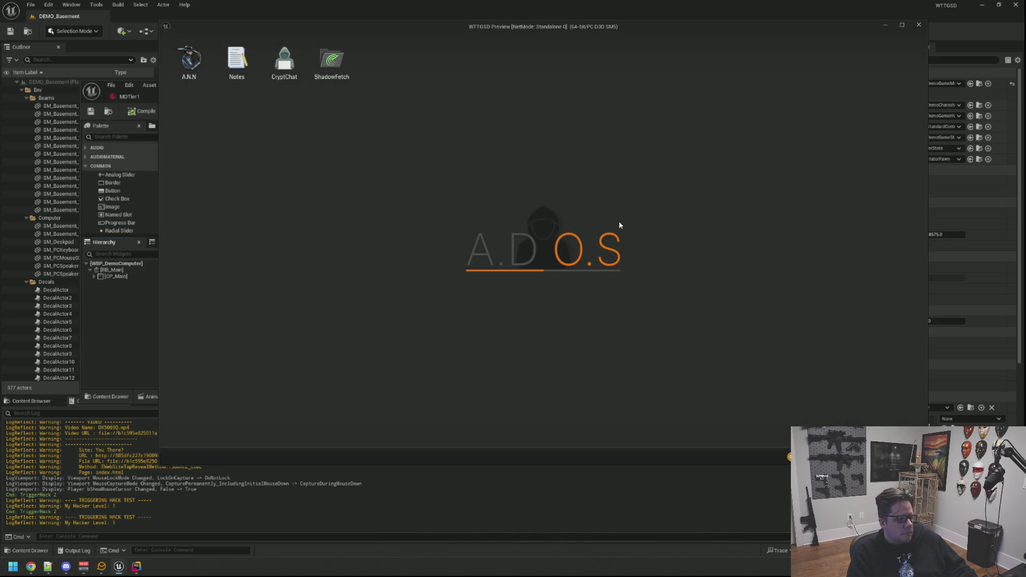
key(grave)
key(Up)
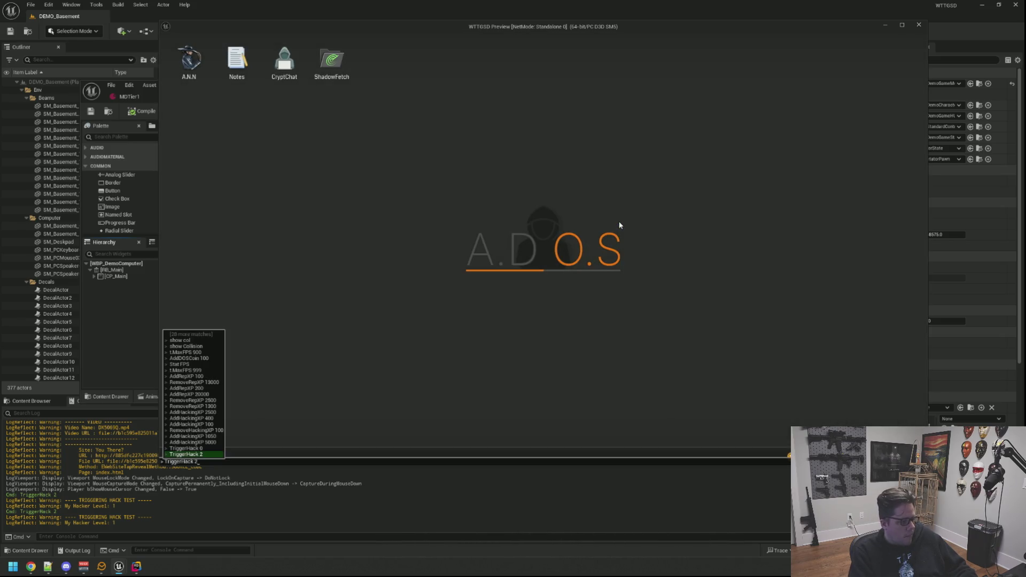
Step: Rerun TriggerHack 2, answer the Right and Space prompts, and recall the command again
key(Return)
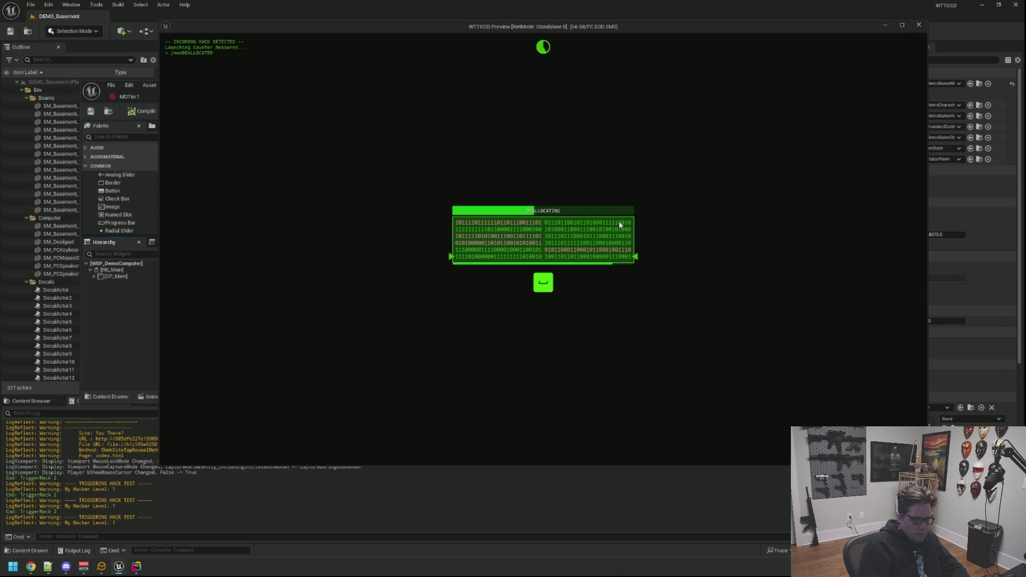
key(Right)
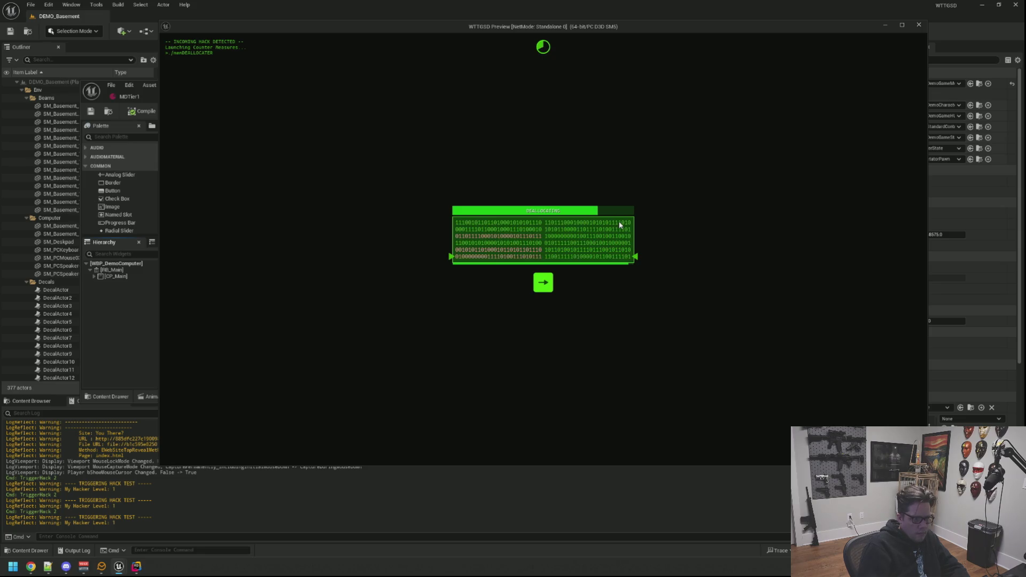
key(space)
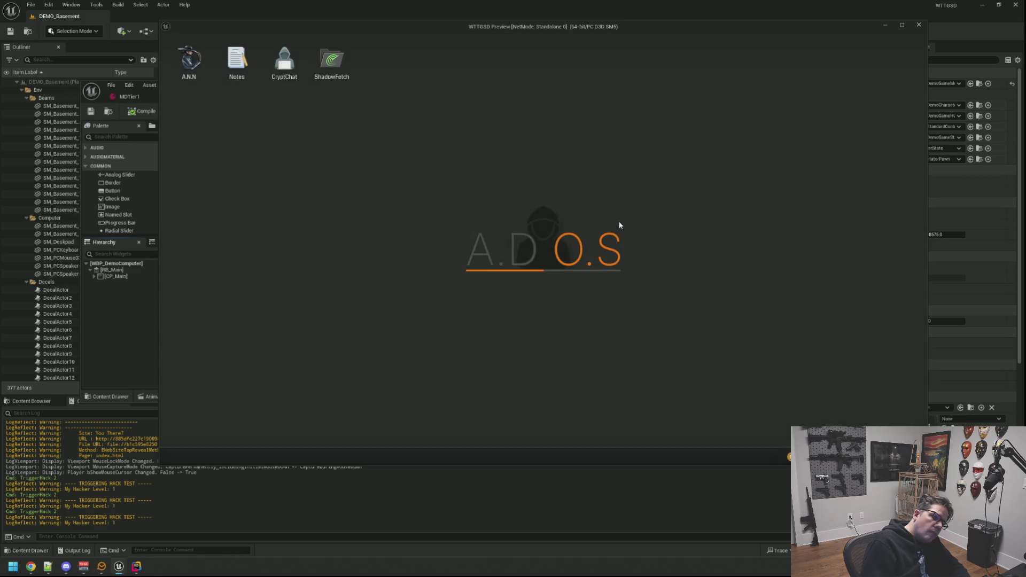
key(grave)
key(Up)
Step: Run TriggerHack 2 twice more to see the skull effect, then stop PIE and switch to Rider
key(Return)
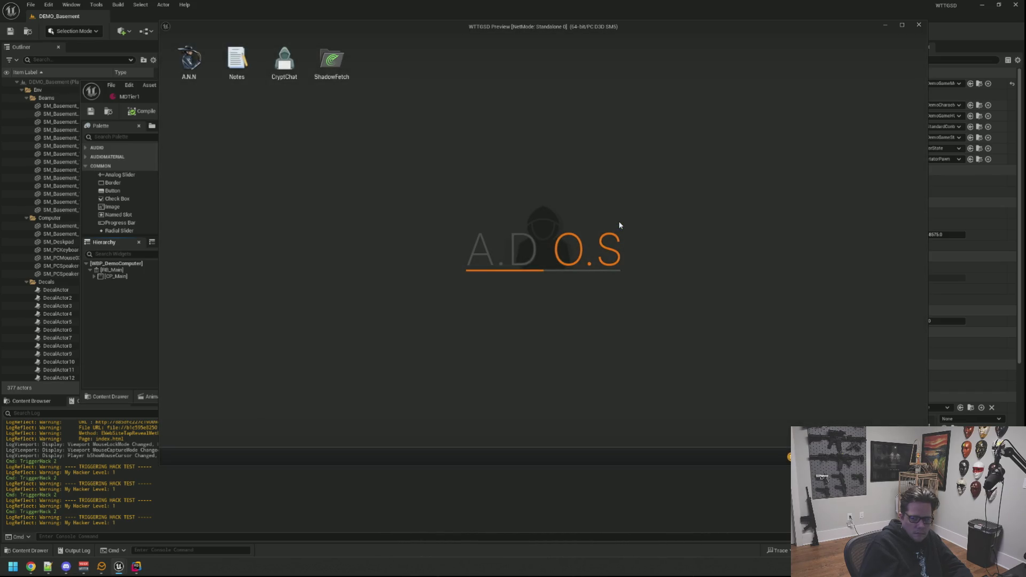
key(grave)
key(Up)
key(Return)
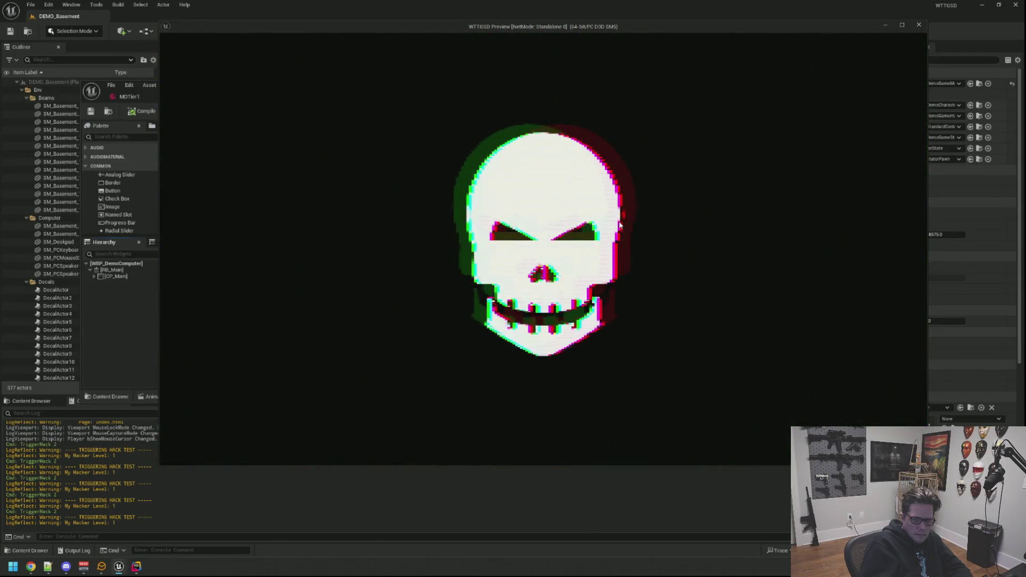
key(Escape)
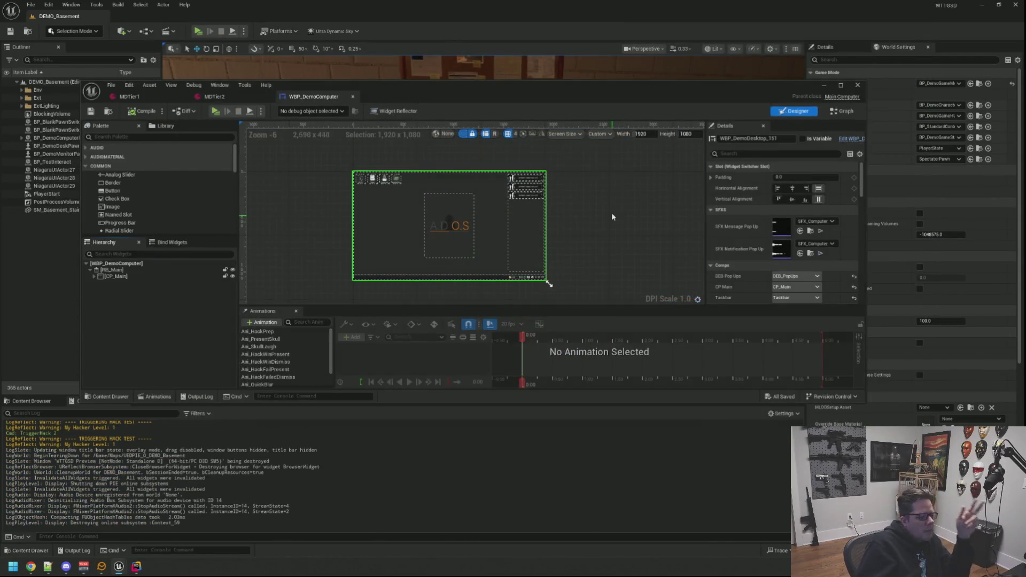
click(136, 567)
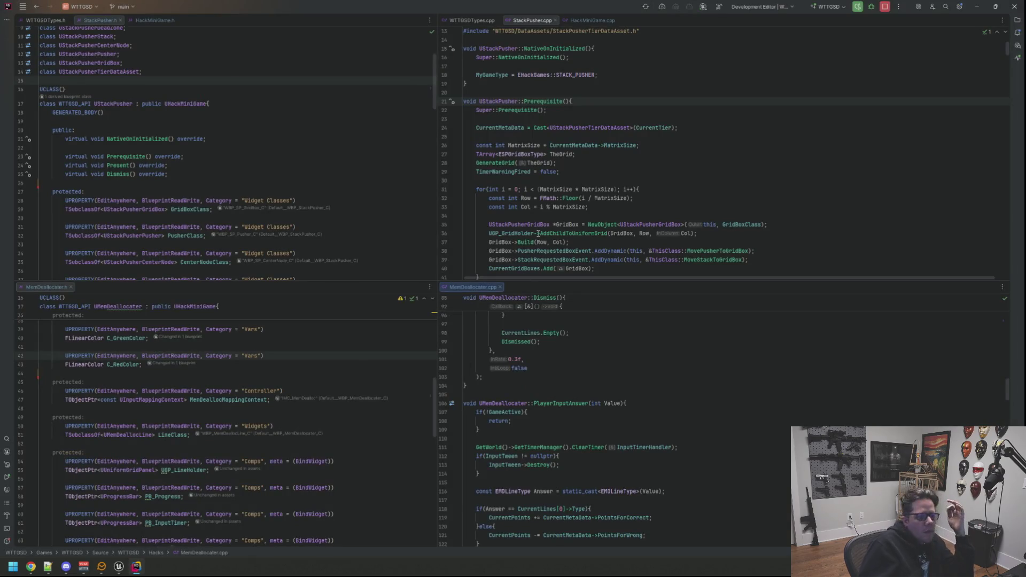
Step: Browse StackPusher's class declaration and its Prerequisite grid-building code
click(343, 110)
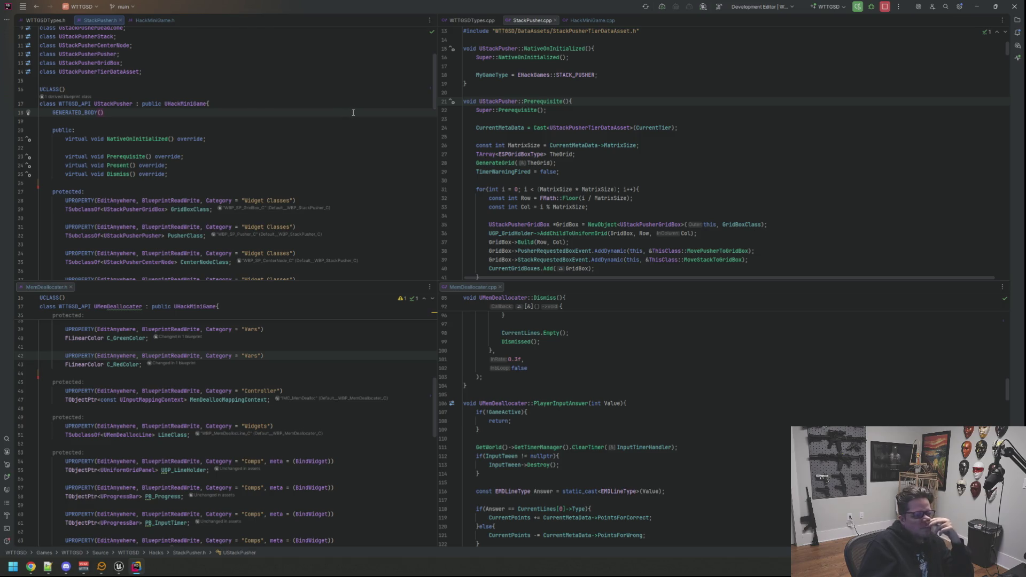
scroll(580, 359, down, 10)
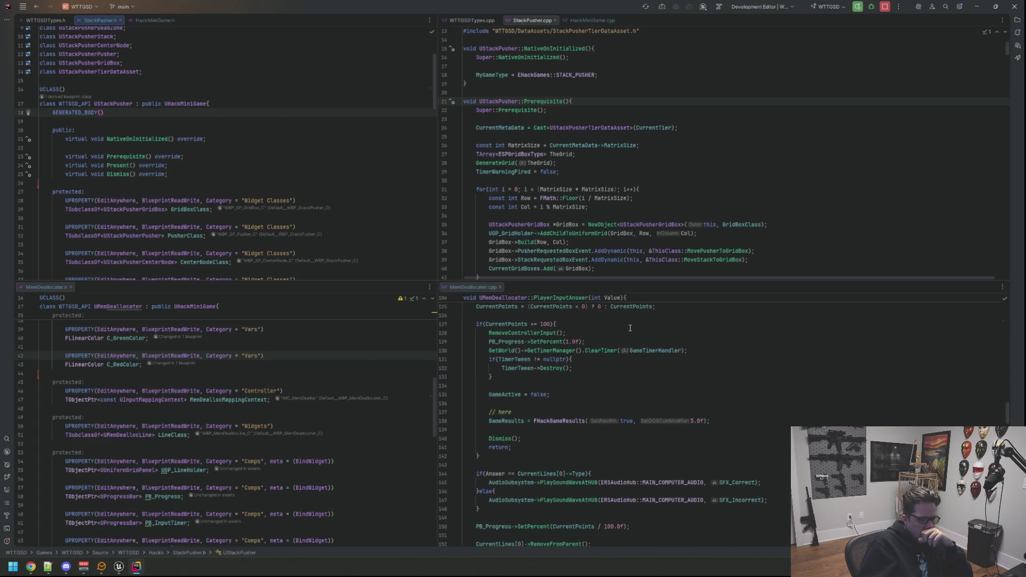
click(695, 145)
scroll(711, 166, down, 7)
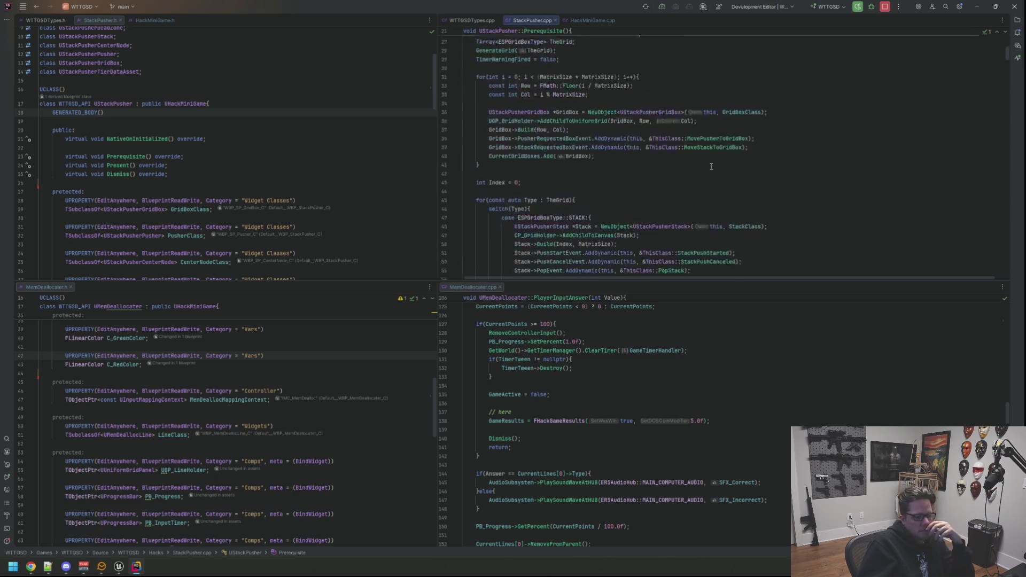
scroll(712, 166, down, 4)
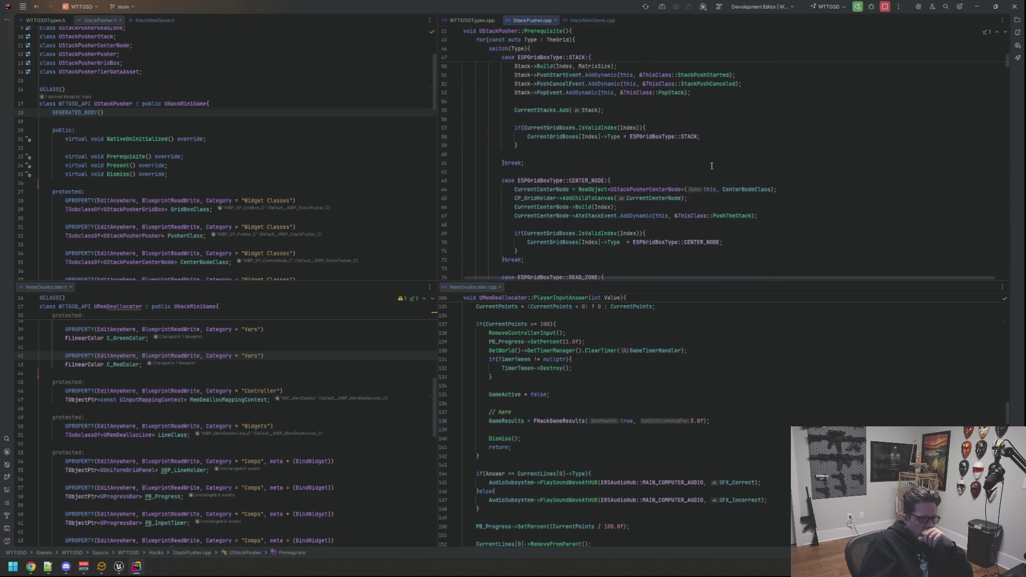
scroll(711, 165, up, 7)
click(724, 75)
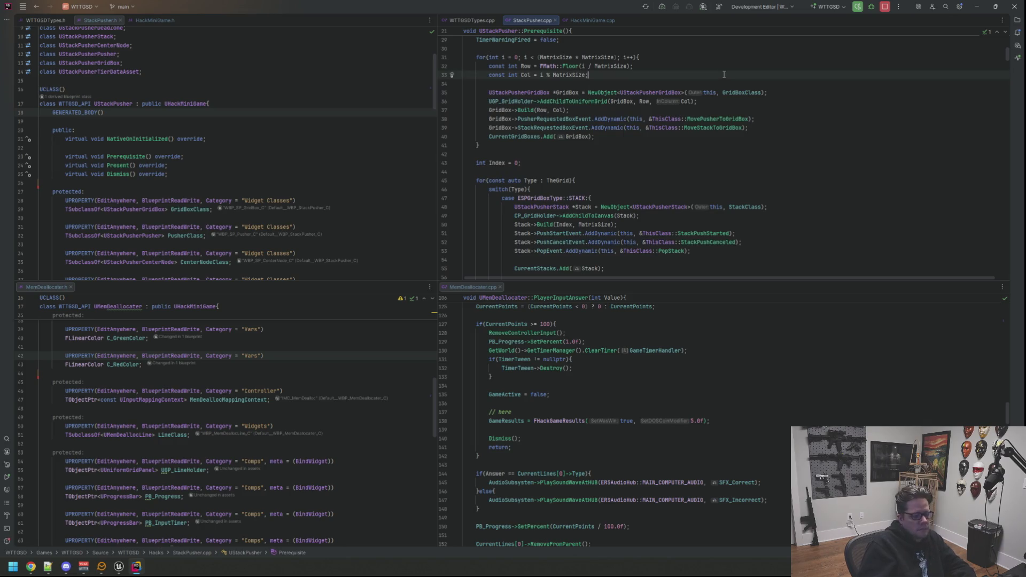
Step: Find 'GameResult' in StackPusher.cpp, then scroll back to the top and focus MemDeallocater.h
key(ctrl+f)
text(GameResult)
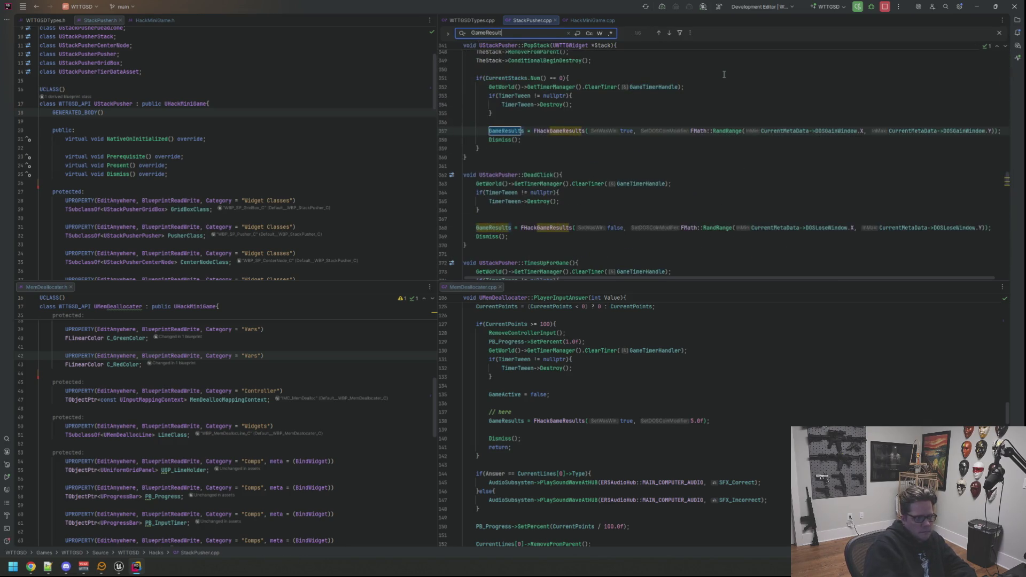
key(Escape)
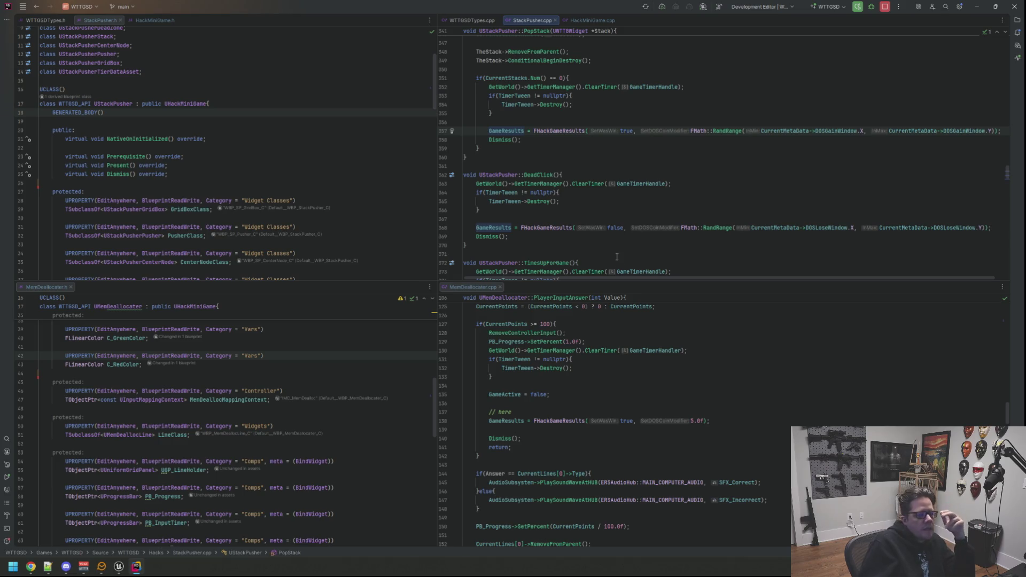
scroll(641, 192, up, 20)
scroll(633, 212, up, 20)
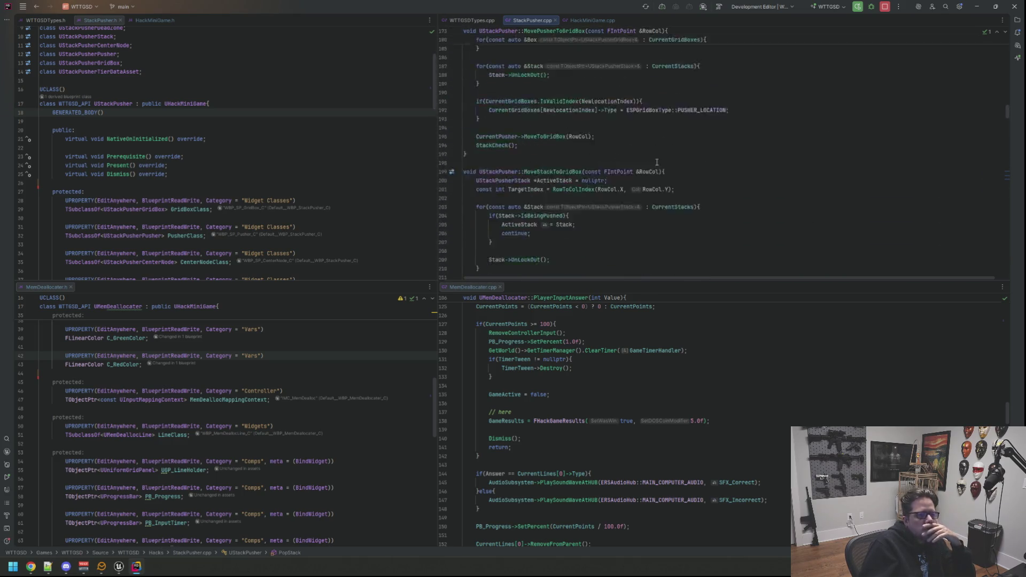
scroll(657, 160, up, 14)
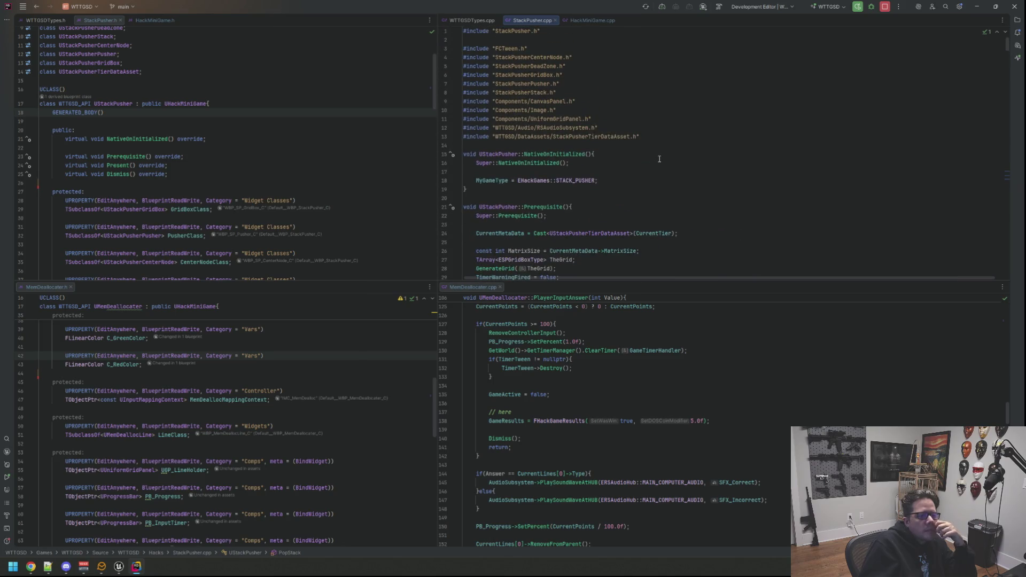
scroll(1009, 392, up, 16)
scroll(670, 411, up, 20)
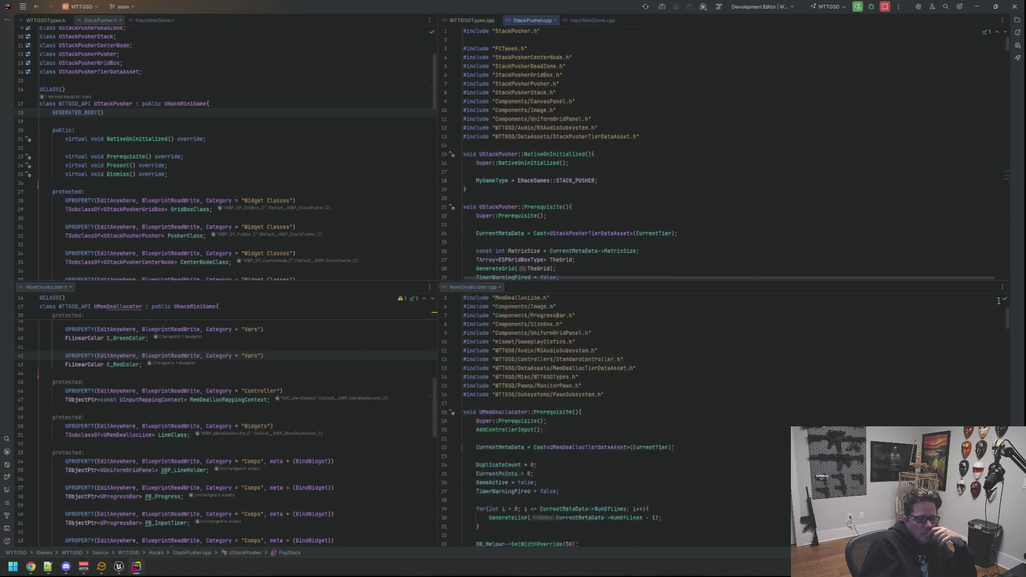
scroll(669, 412, up, 8)
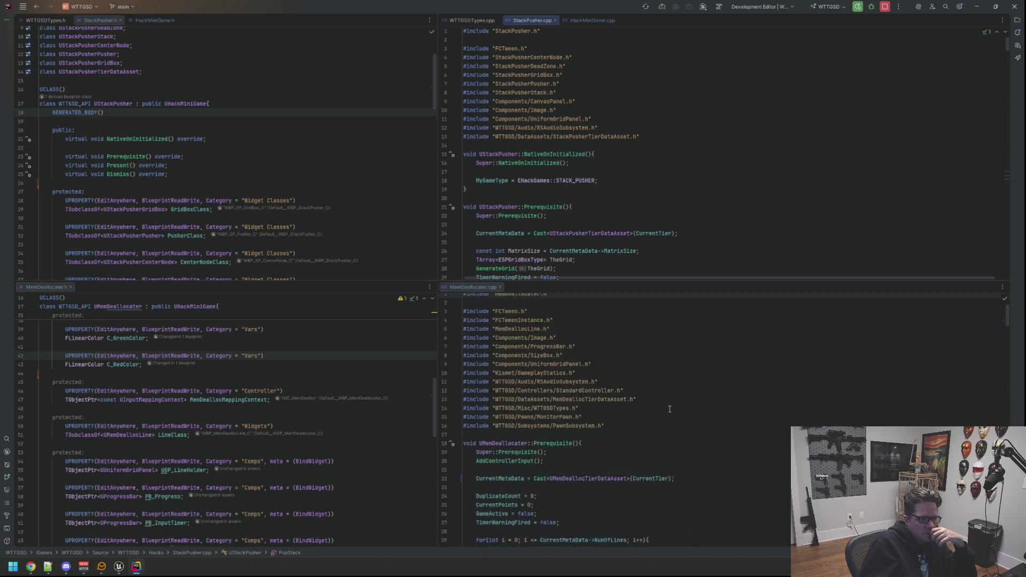
scroll(334, 394, up, 12)
click(228, 469)
Step: Add a public section to MemDeallocater.h declaring a NativeOnInitialized override
key(ctrl+alt+Return)
key(ctrl+alt+Return)
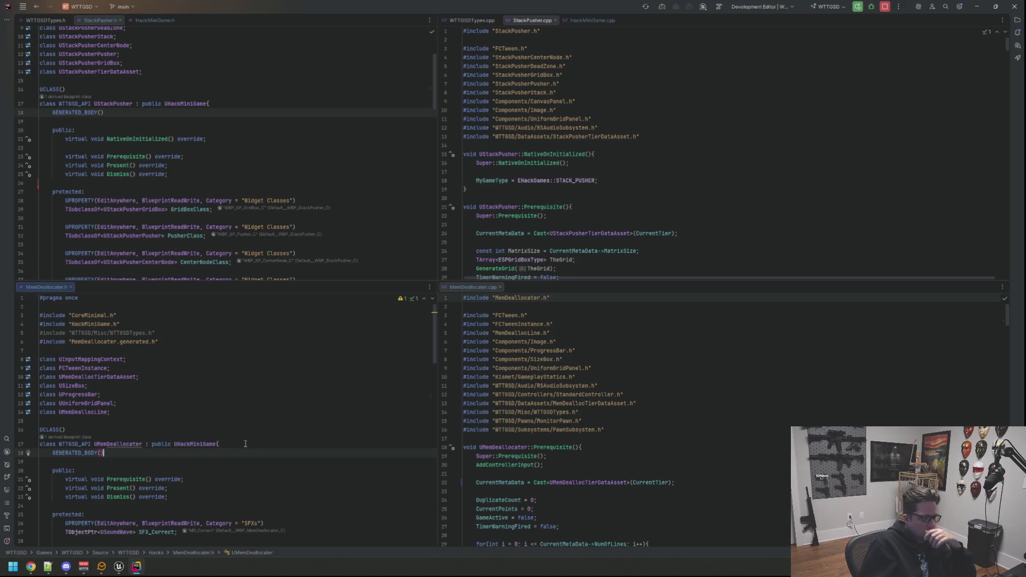
text(public:)
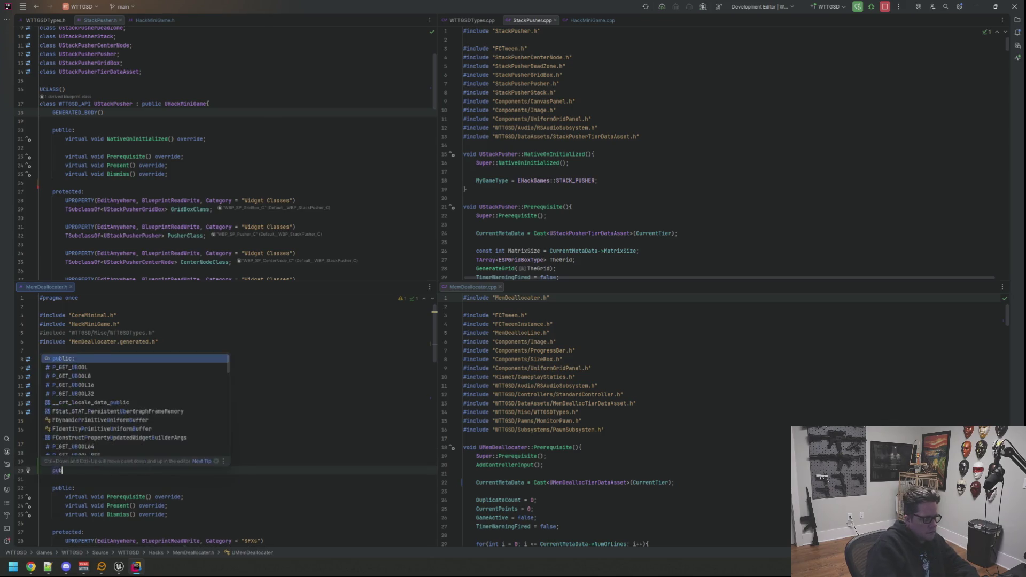
key(Return)
text(Nativ)
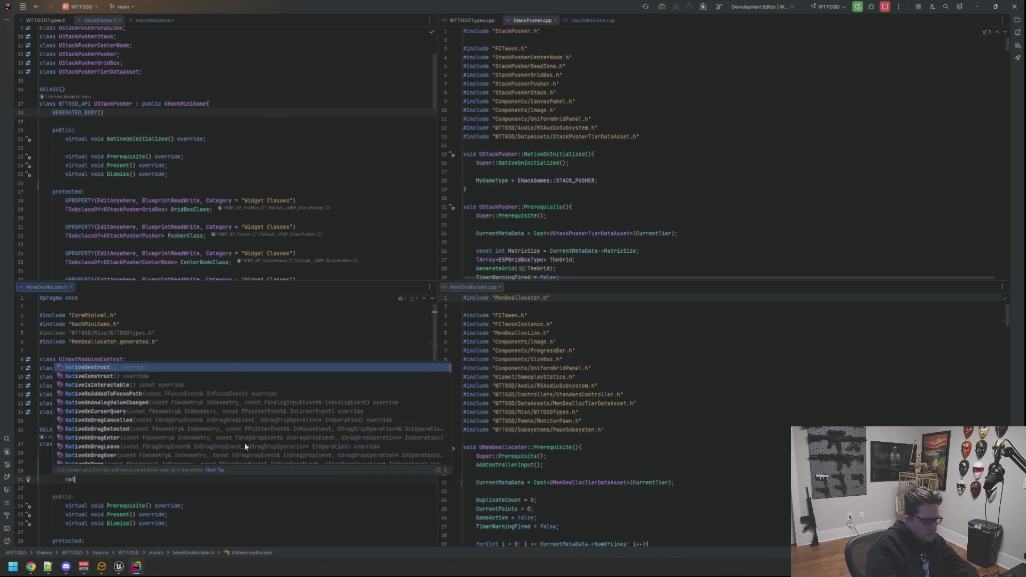
key(Return)
Step: Generate the NativeOnInitialized definition and set MyGameType to EHackGames::MEMDEALLOCATER in it
click(184, 479)
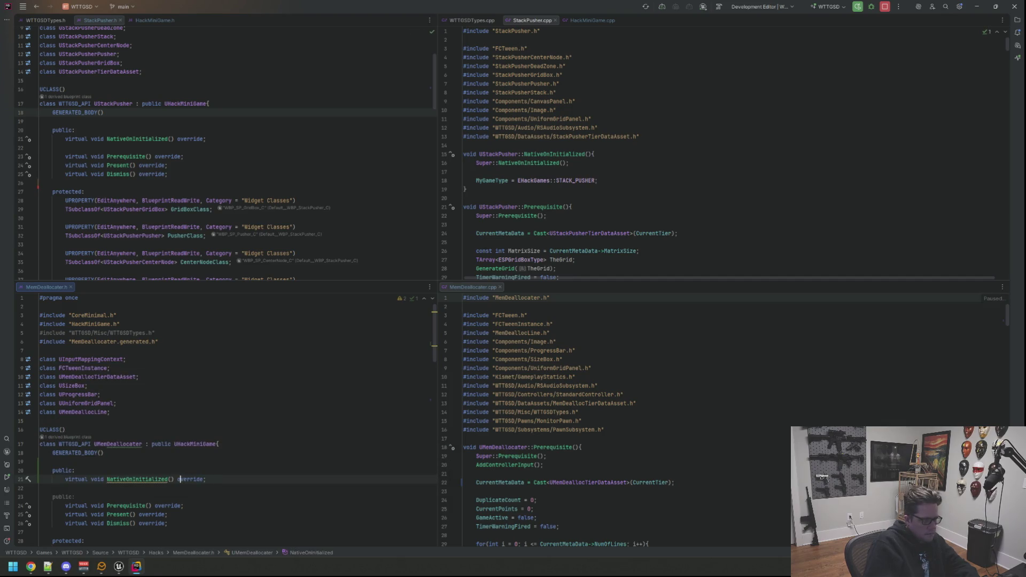
key(alt+Return)
key(Return)
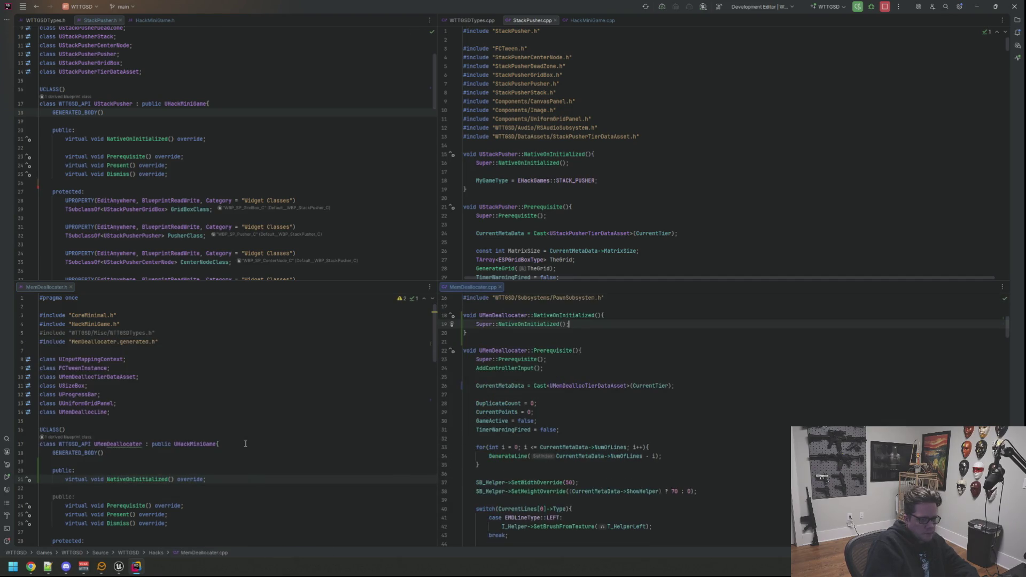
key(Return)
key(Return)
text(MyGameType = EHackGames::KERNAL_COMPILER)
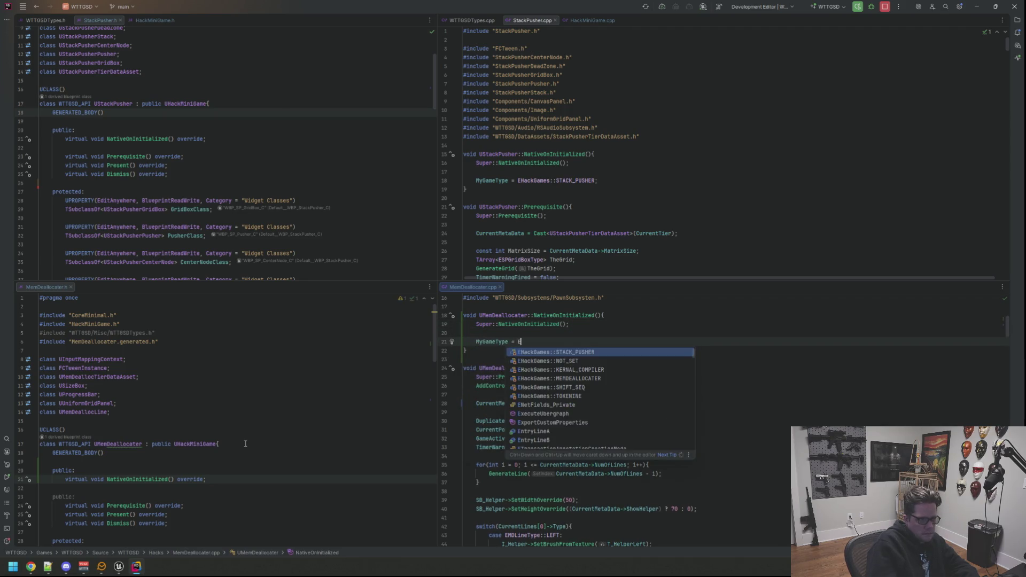
key(BackSpace)
key(BackSpace)
key(BackSpace)
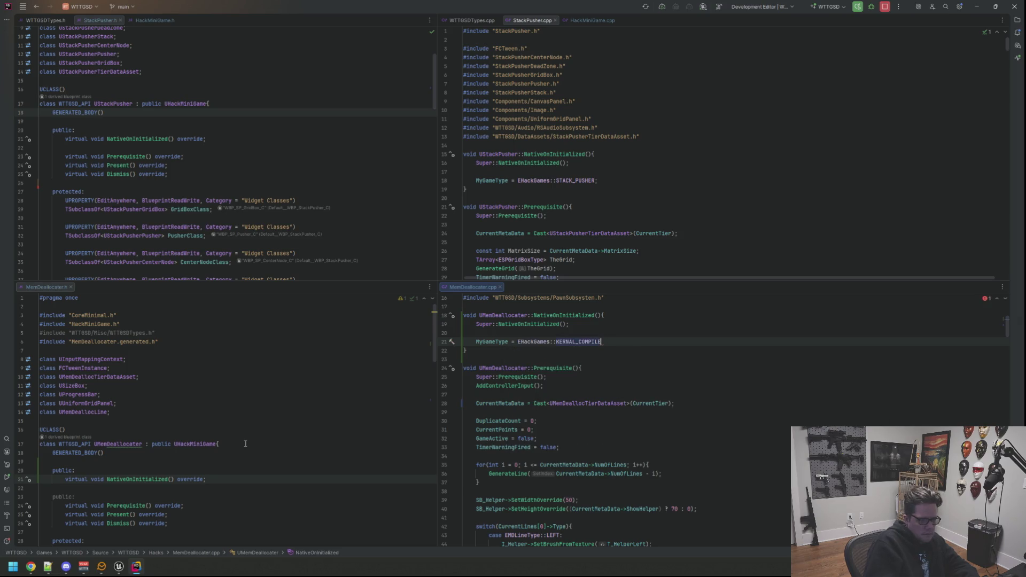
key(BackSpace)
key(BackSpace)
text(MEM)
key(Return)
text(;)
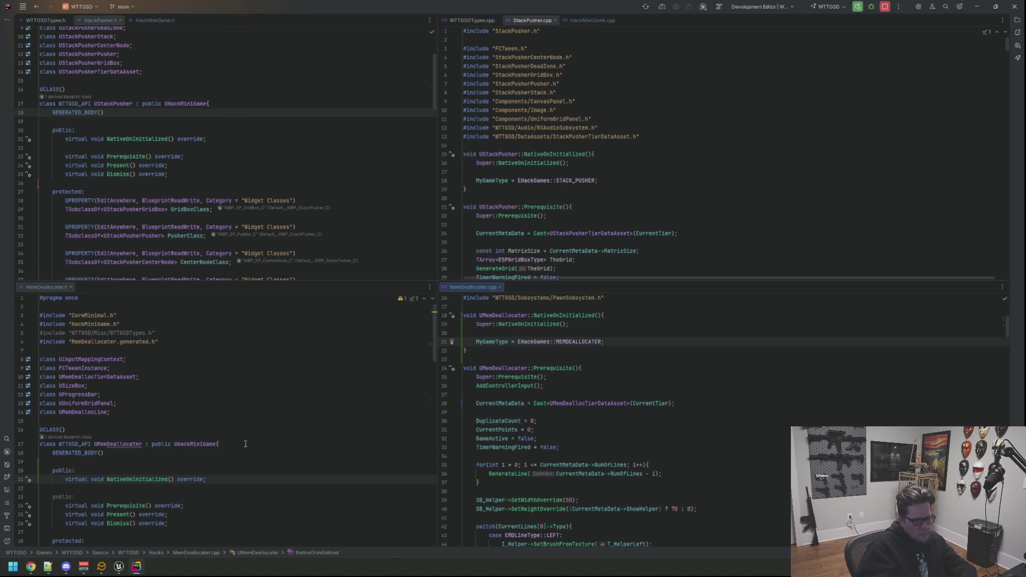
scroll(598, 425, down, 5)
scroll(599, 424, down, 7)
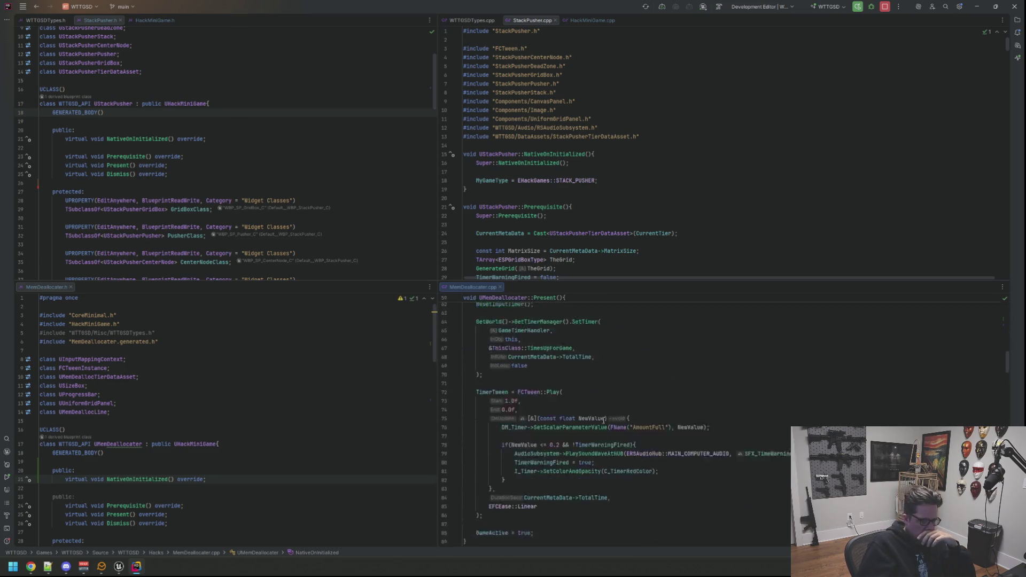
Step: Jump to the '// here' comment in MemDeallocater.cpp
click(629, 338)
key(ctrl+f)
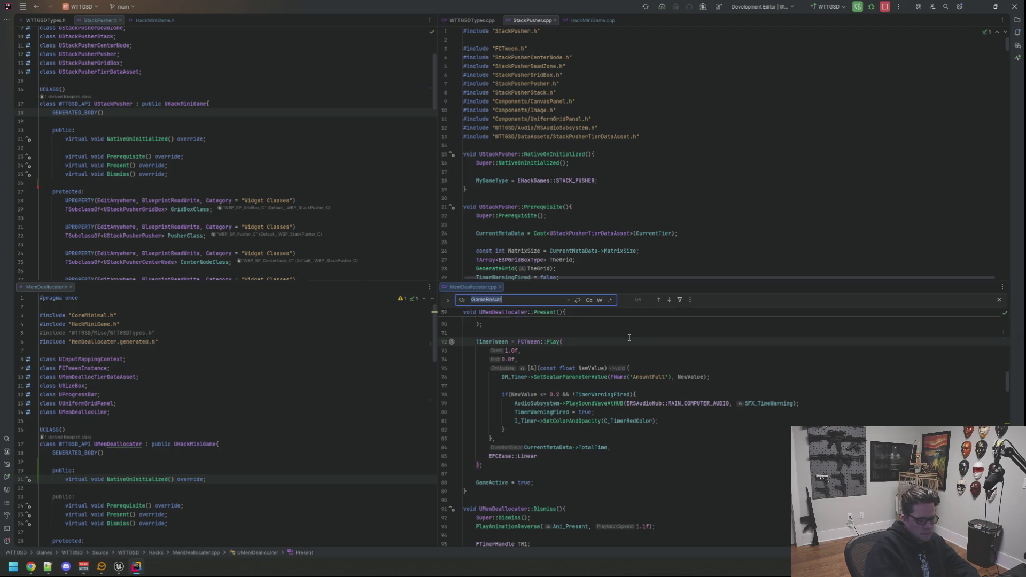
text(here)
key(Escape)
Step: Find the GameResults call in StackPusher.cpp
click(639, 138)
scroll(639, 138, down, 5)
key(ctrl+f)
text(GameRe)
key(Escape)
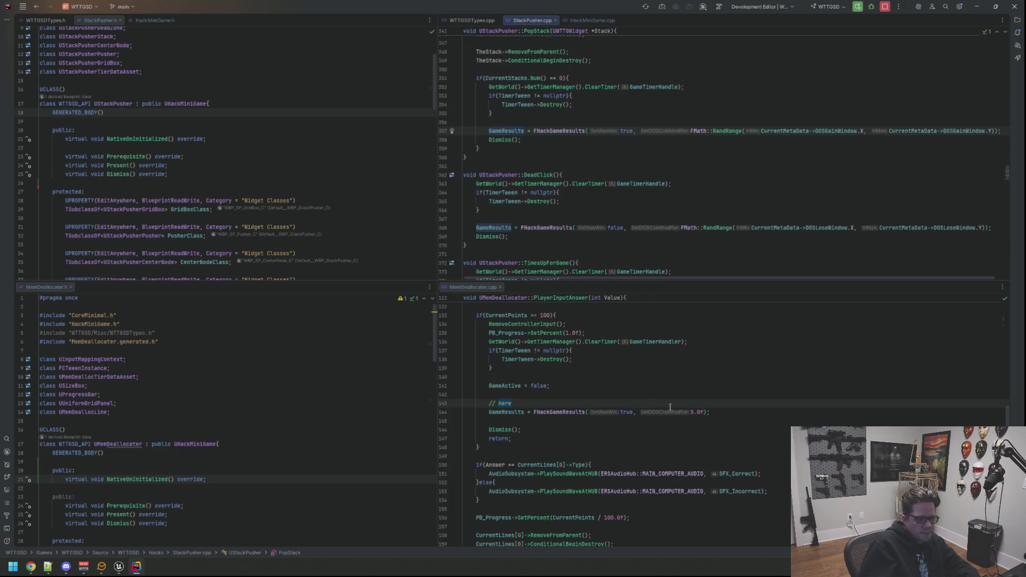
Step: Compare MemDeallocater's fixed 5.0f GameResults value with StackPusher's FMath::RandRange expression
click(702, 411)
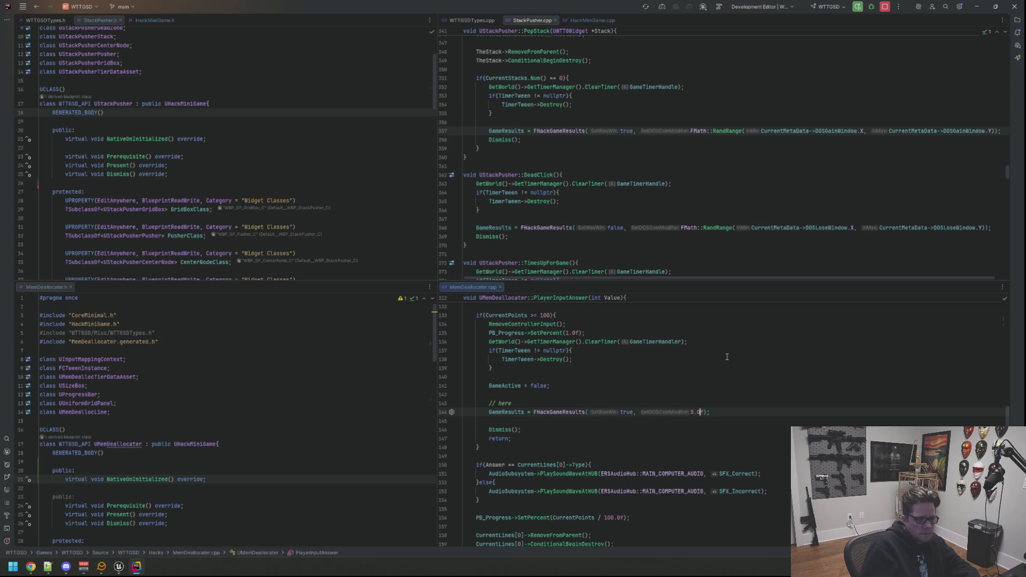
key(shift+Left)
key(shift+Left)
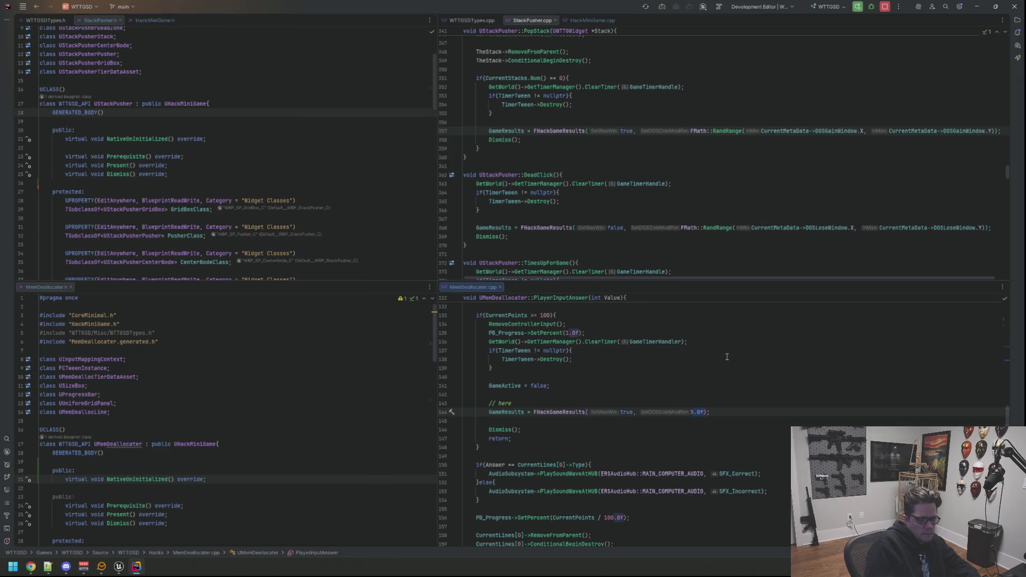
drag(595, 280, 616, 281)
mouse_move(692, 131)
mouse_down()
mouse_move(1002, 130)
mouse_move(964, 131)
mouse_up()
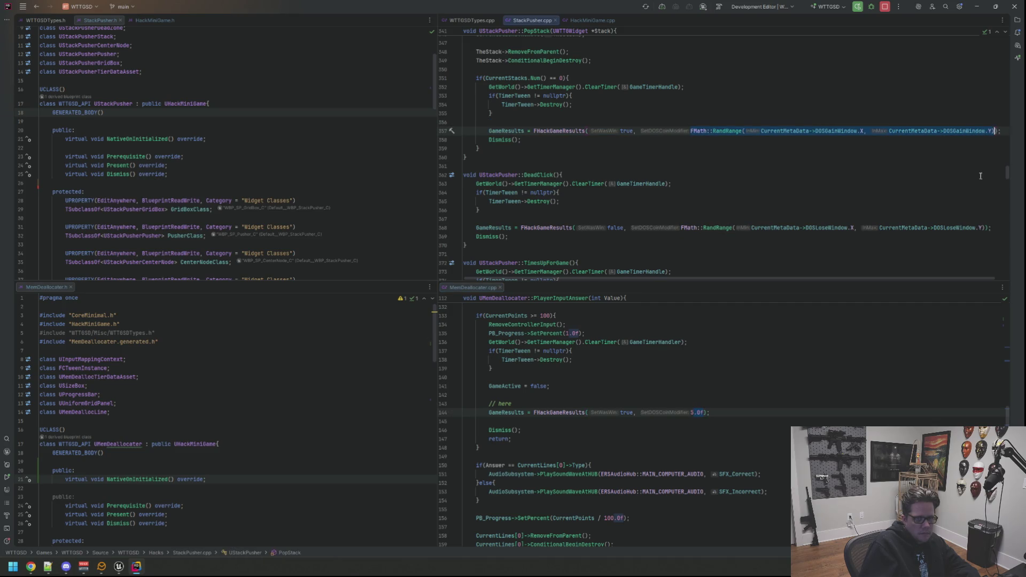
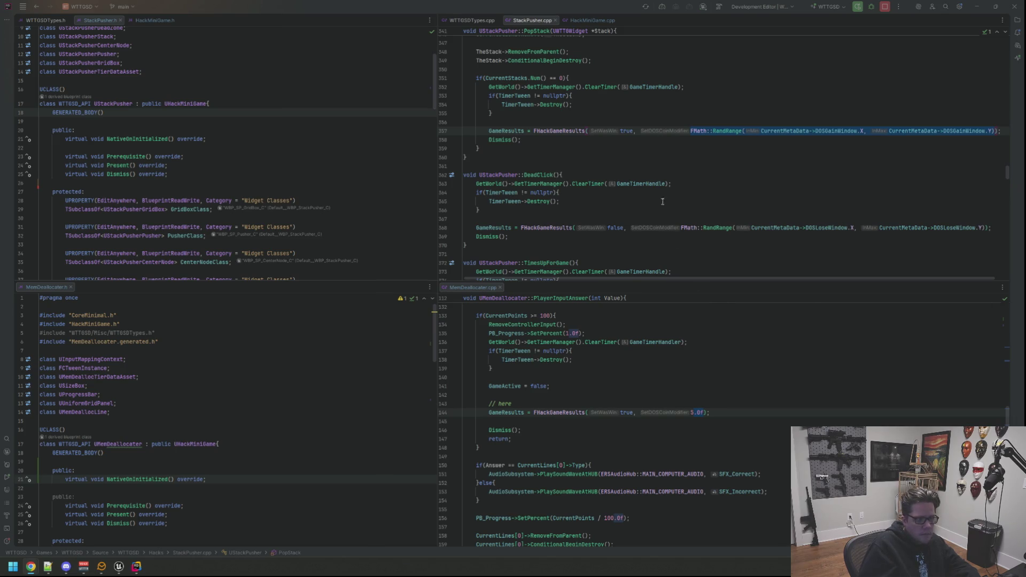
Step: In PlayerInputAnswer, replace 5.0f with the pasted FMath::RandRange expression and delete the // here line
click(706, 412)
click(690, 411)
text(FMath::RandRange(CurrentMetaData->DOSGainWindow.X, CurrentMetaData->DOSGainWindow.Y))
click(698, 404)
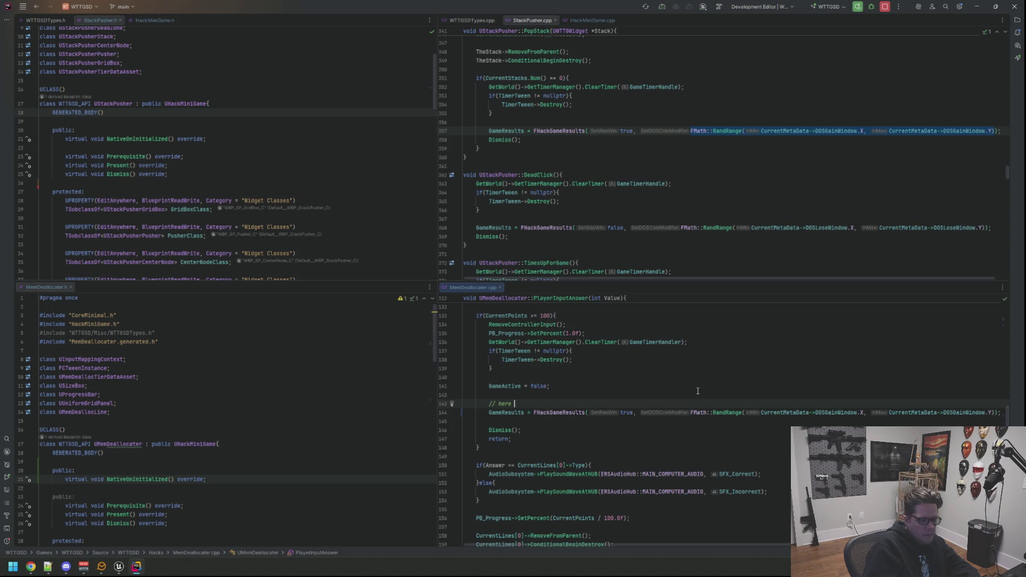
key(BackSpace)
key(BackSpace)
key(BackSpace)
key(Return)
Step: Find the GameResults line in TimesUpForInput and paste the RandRange expression over 5.0f
key(ctrl+f)
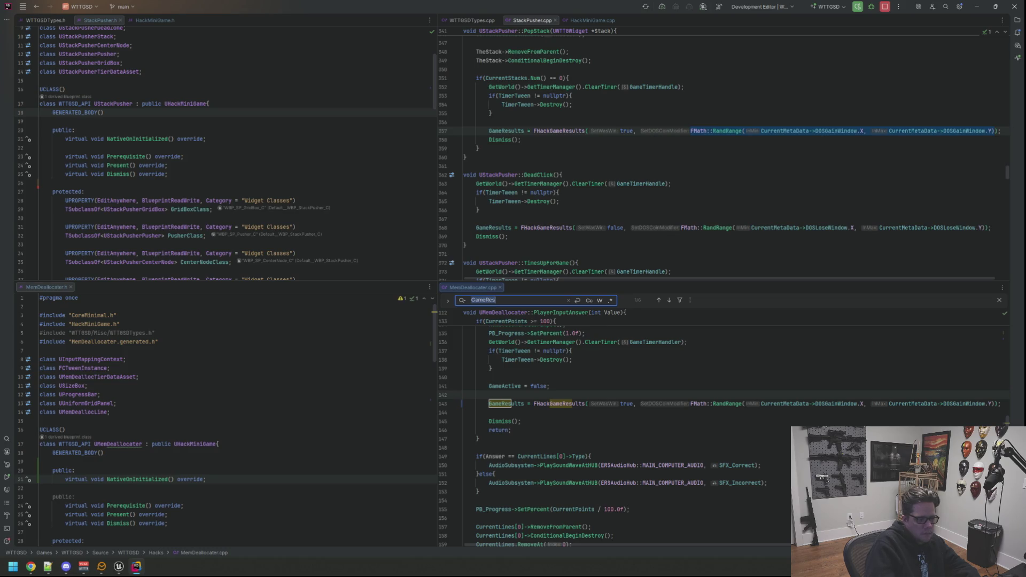
key(Return)
key(Return)
key(Escape)
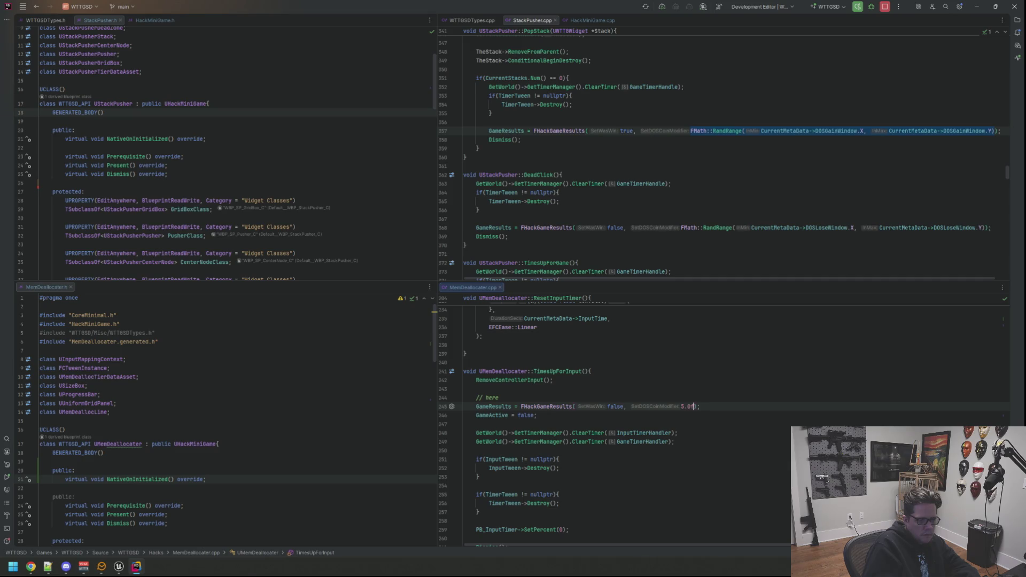
text(FMath::RandRange(CurrentMetaData->DOSGainWindow.X, CurrentMetaData->DOSGainWindow.Y))
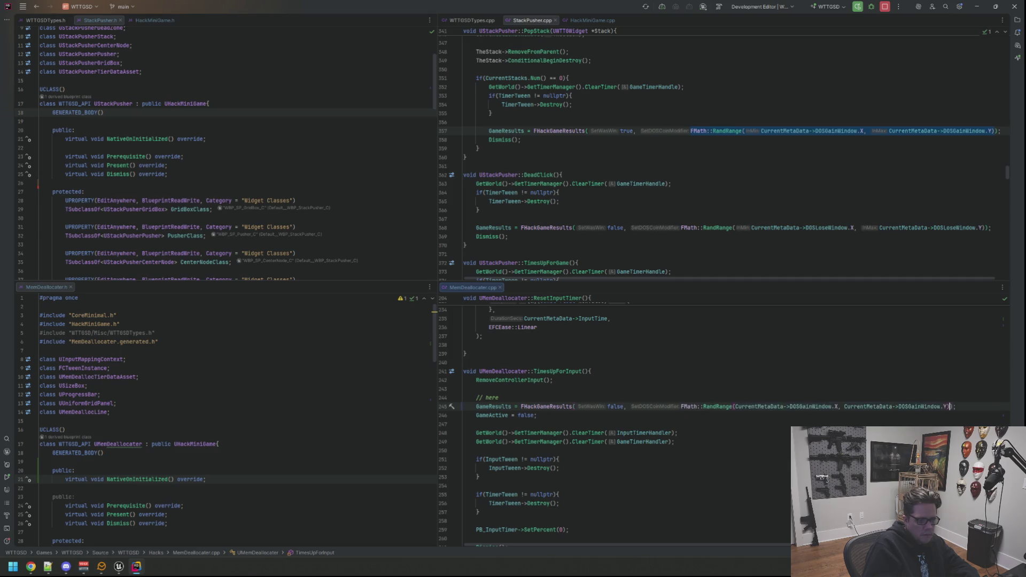
Step: Change both DOSGainWindow references in that expression to DOSLoseWindow
click(841, 406)
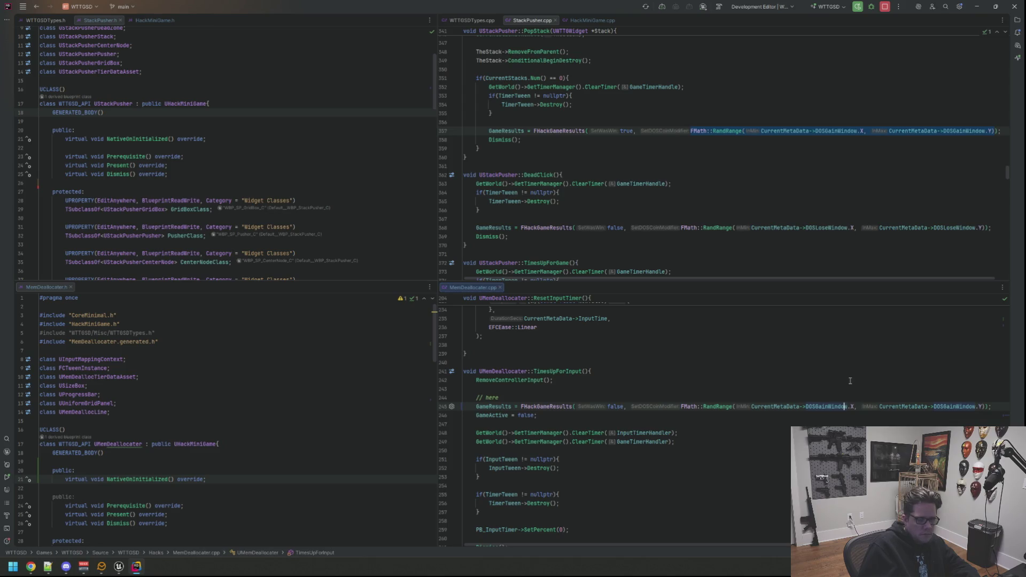
key(BackSpace)
key(BackSpace)
key(BackSpace)
key(Delete)
text(Lose)
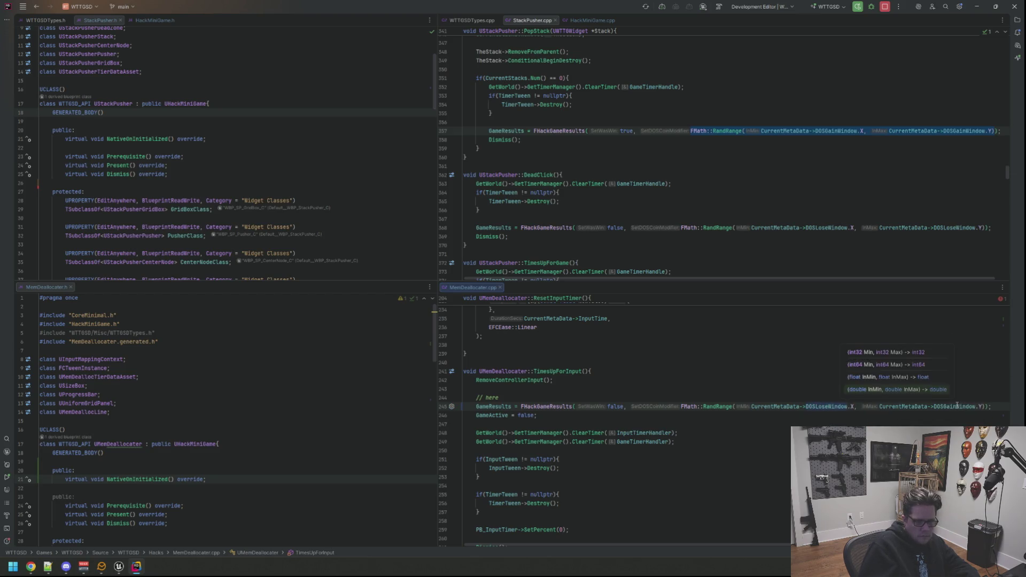
click(957, 407)
key(BackSpace)
key(BackSpace)
key(BackSpace)
text(Lose)
key(Tab)
Step: Delete the leftover // here comment line and search for the next marker
click(501, 397)
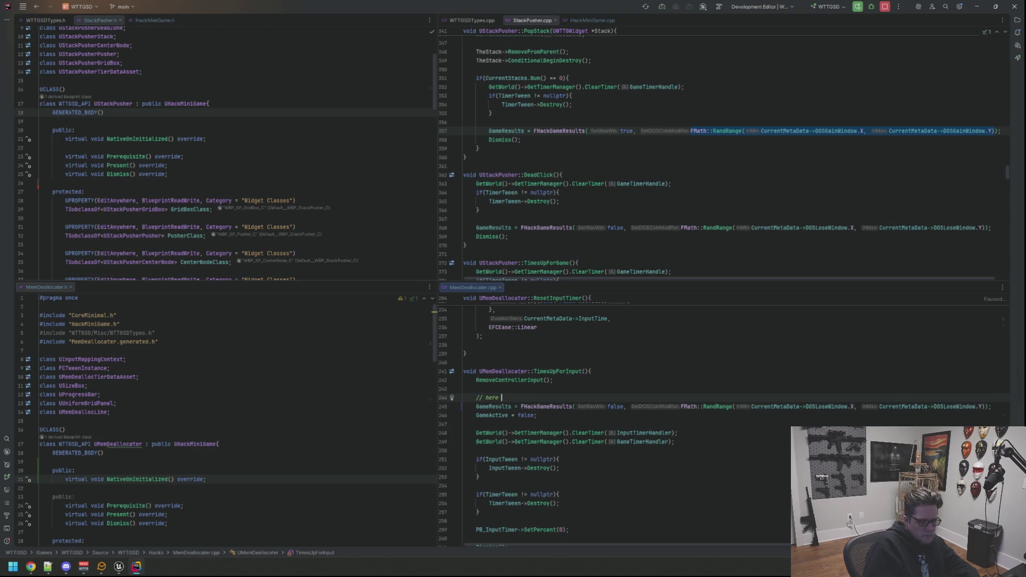
key(BackSpace)
key(ctrl+f)
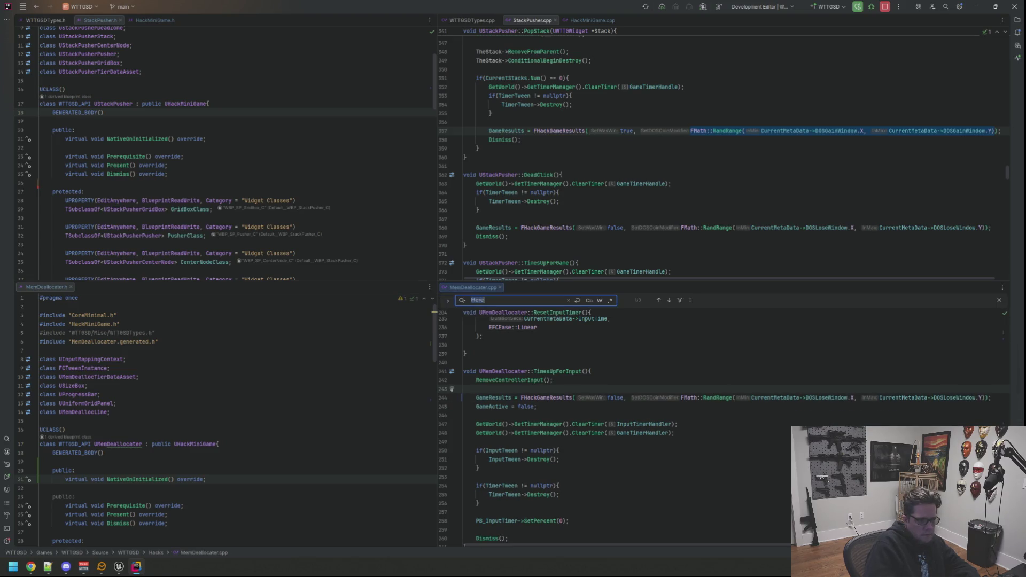
Step: In TimesUpForGame, paste RandRange over 5.0f and switch both windows to DOSLoseWindow
key(Return)
key(Escape)
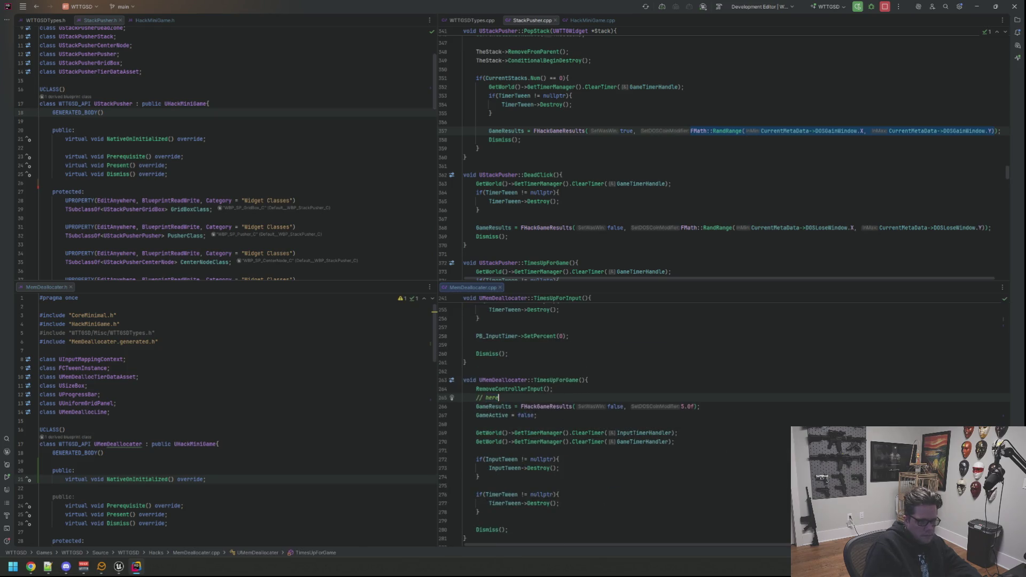
click(697, 406)
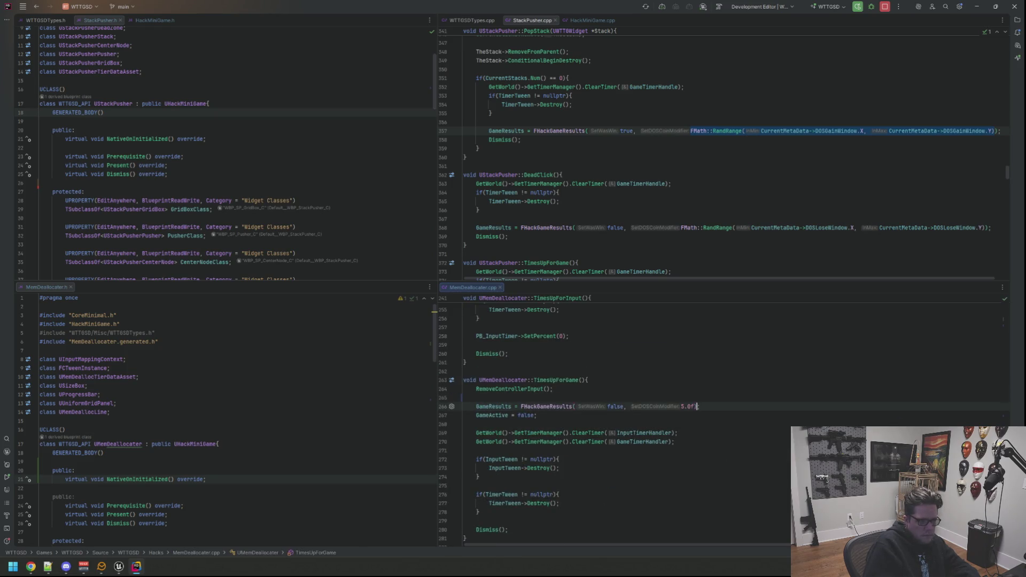
text(FMath::RandRange(CurrentMetaData->DOSGainWindow.X, CurrentMetaData->DOSGainWindow.Y))
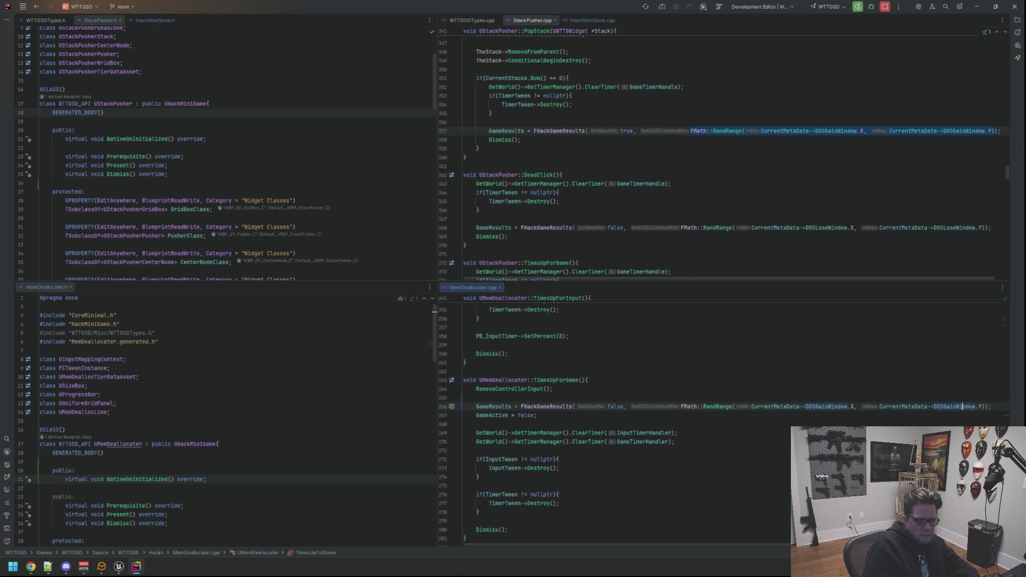
key(BackSpace)
key(BackSpace)
text(Los)
click(828, 406)
key(BackSpace)
key(BackSpace)
key(BackSpace)
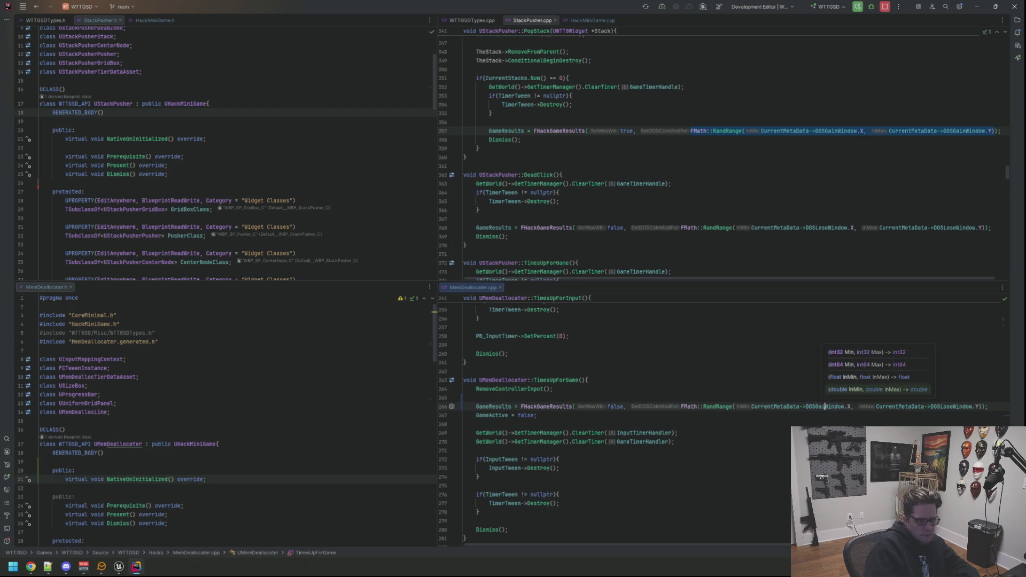
text(Los)
key(Escape)
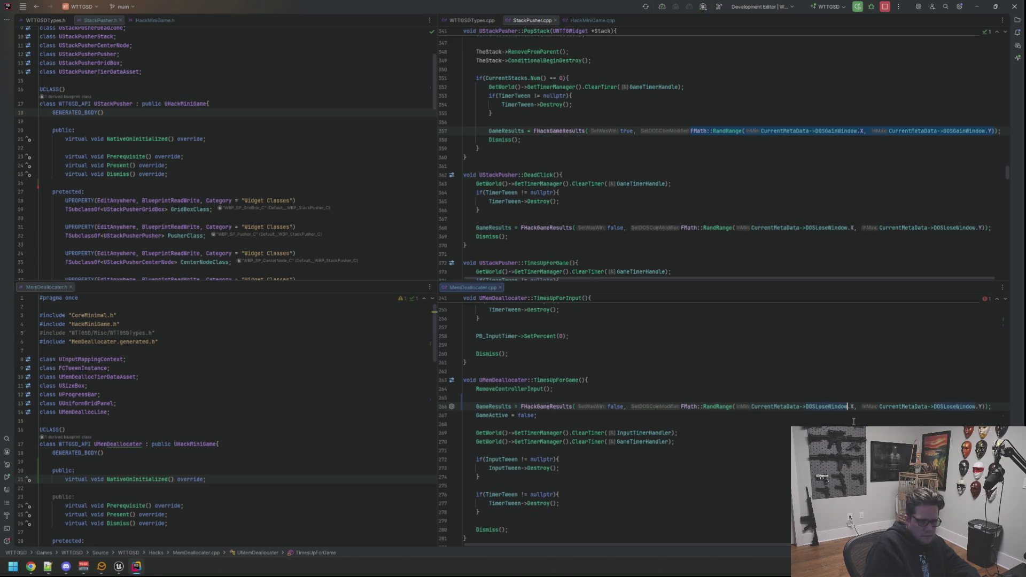
Step: Remove the // here comments from the MonitorPawn lines in AddControllerInput and RemoveControllerInput, restoring semicolons
key(Up)
key(ctrl+f)
key(Return)
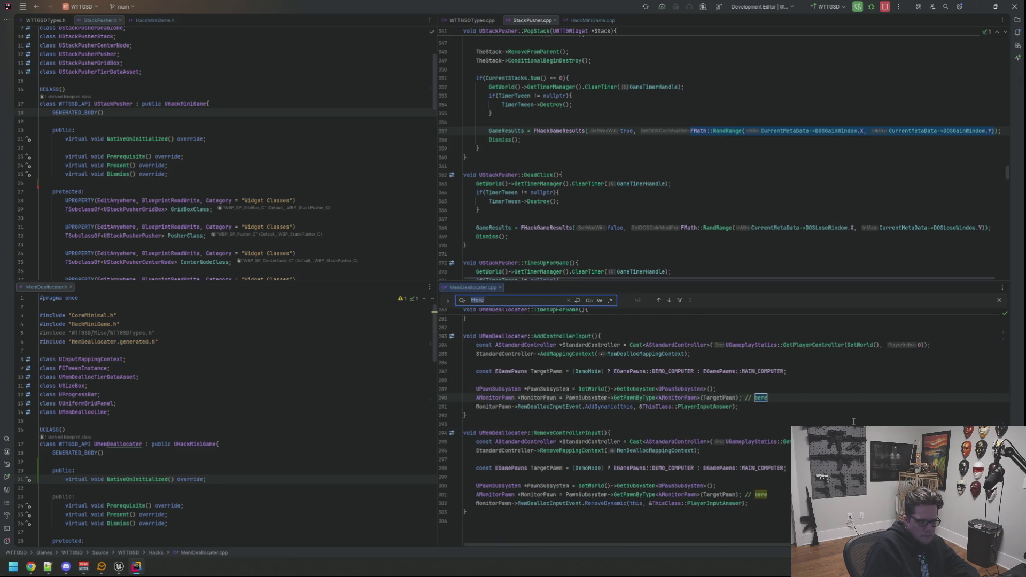
key(Return)
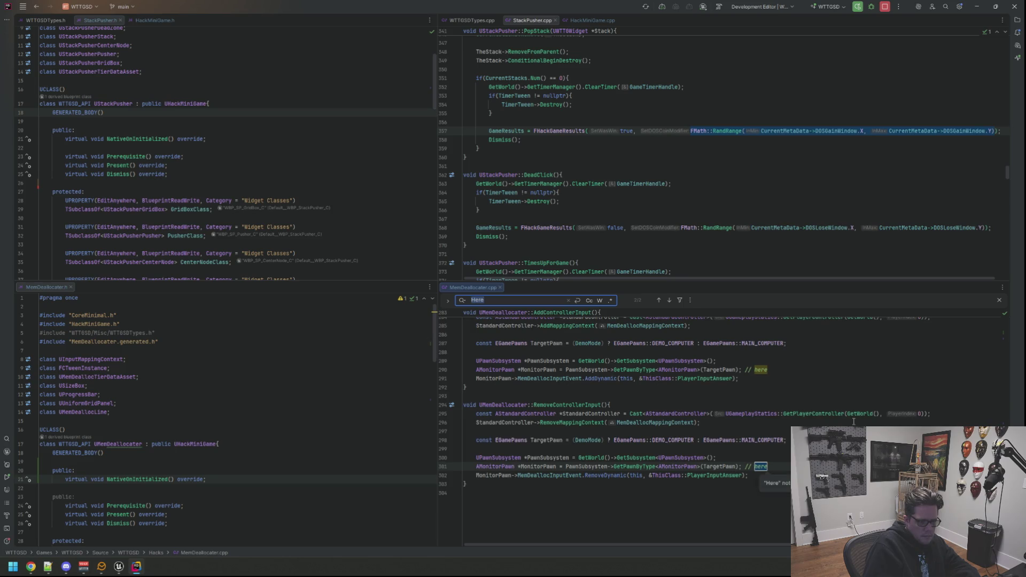
key(Escape)
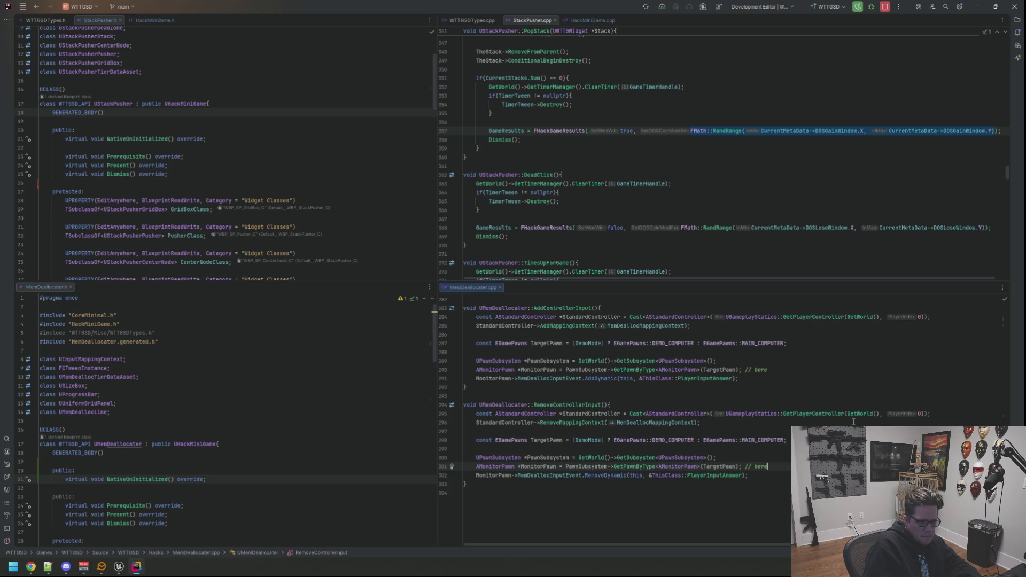
key(BackSpace)
key(BackSpace)
key(BackSpace)
key(Up)
key(Up)
key(Up)
key(Up)
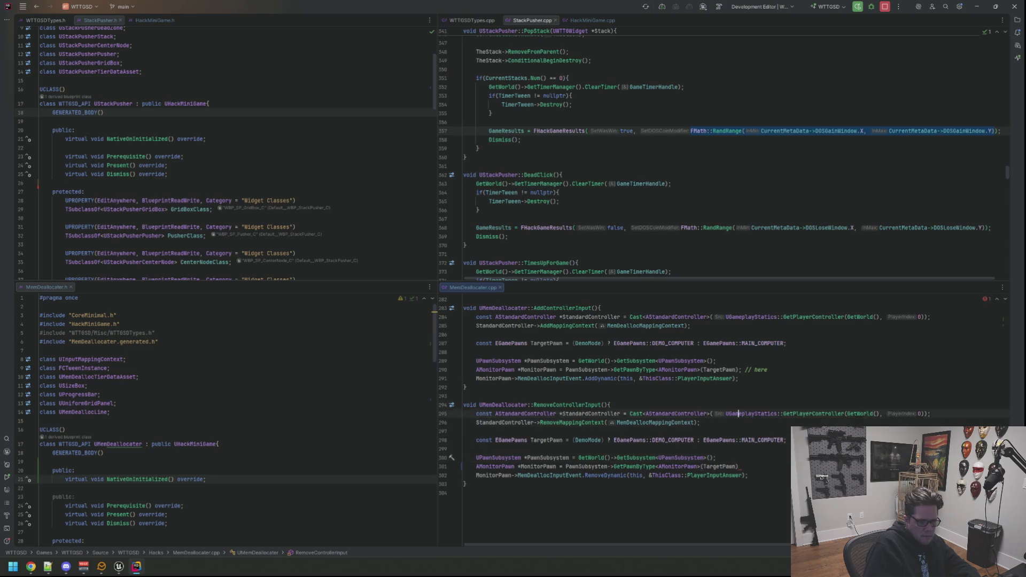
key(End)
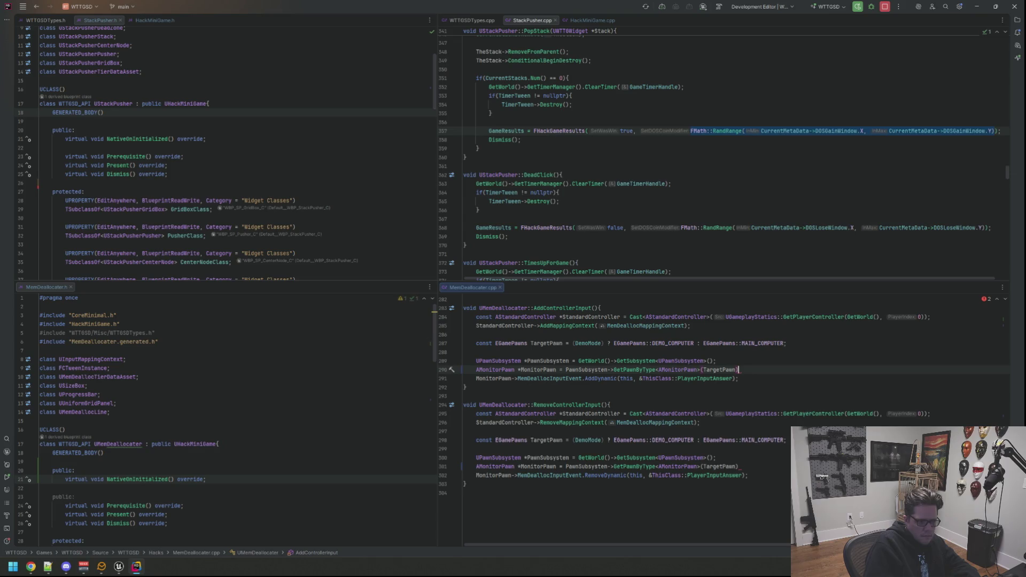
text(;)
key(Down)
key(Down)
key(Down)
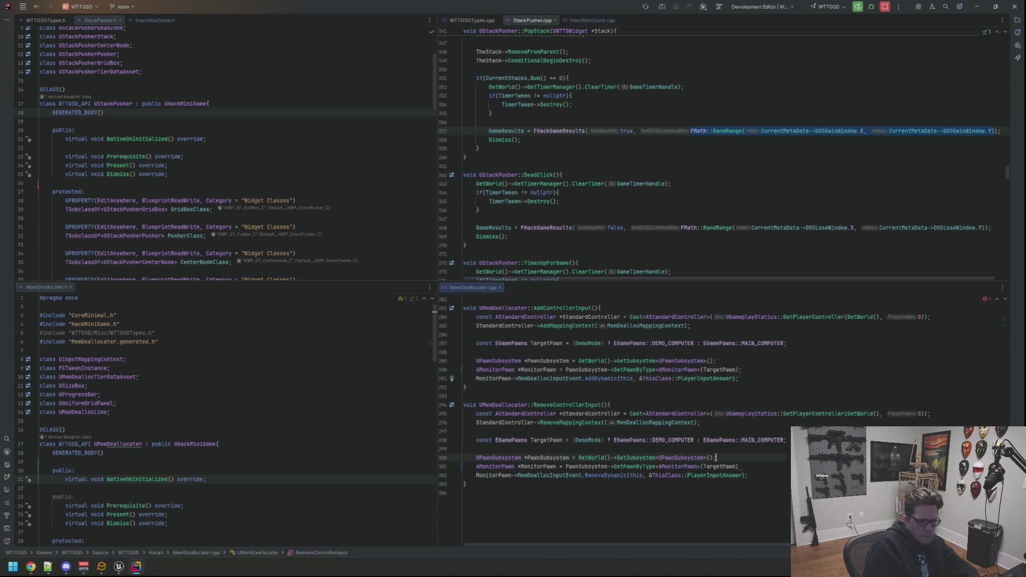
text(;)
key(Up)
Step: Search MemDeallocater.cpp for GameResults
scroll(626, 428, up, 6)
key(ctrl+f)
text(GameR)
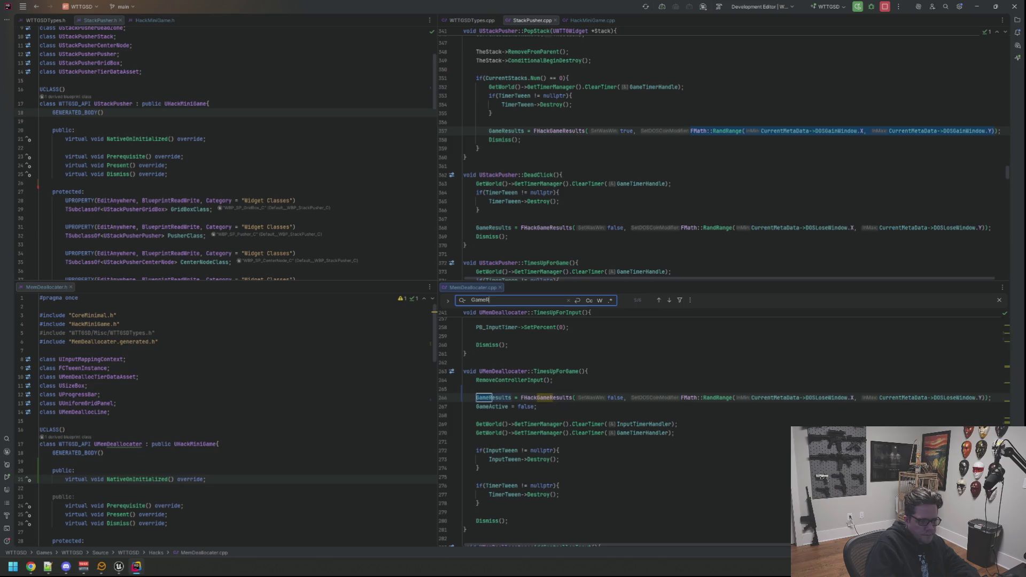
text(esults)
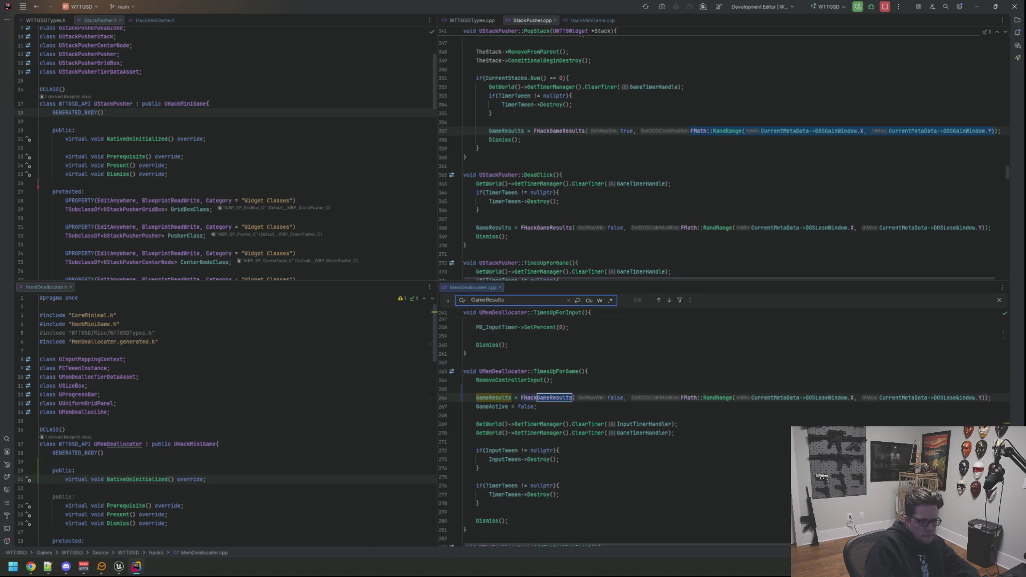
Step: Step through every GameResults match to confirm each uses FMath::RandRange with the gain or lose window
key(Return)
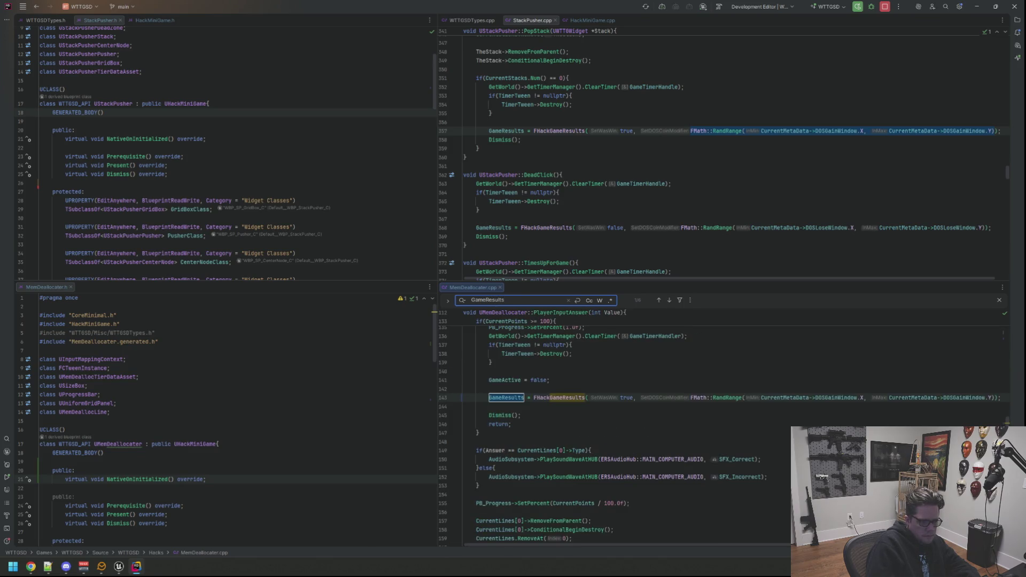
key(Return)
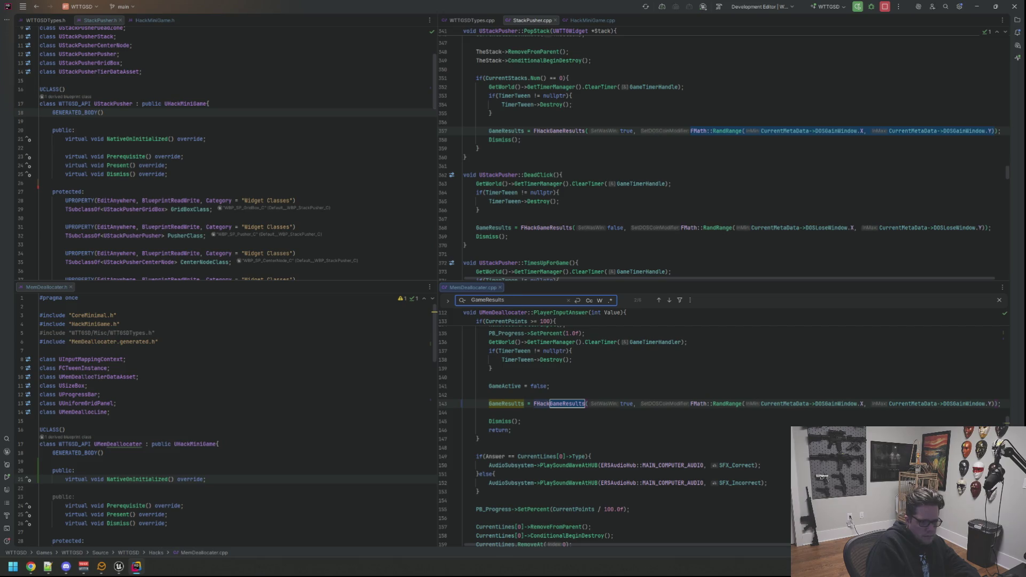
key(Return)
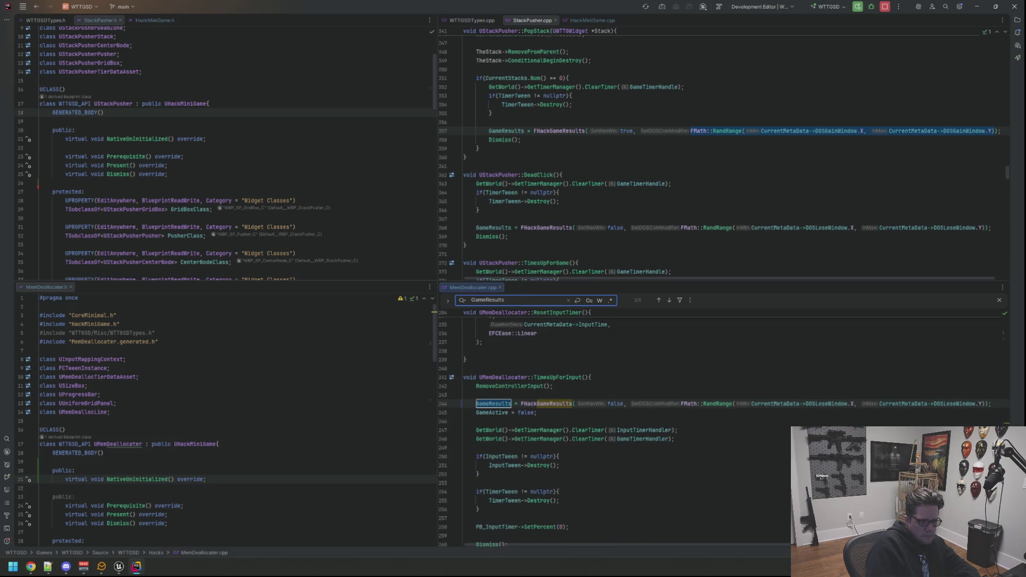
key(Return)
key(Return)
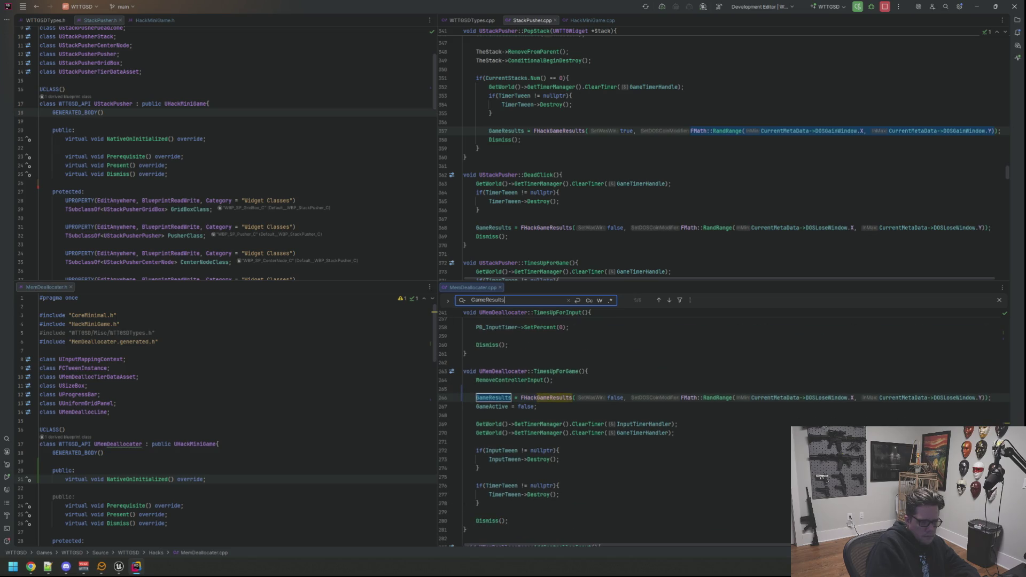
key(Return)
key(Return)
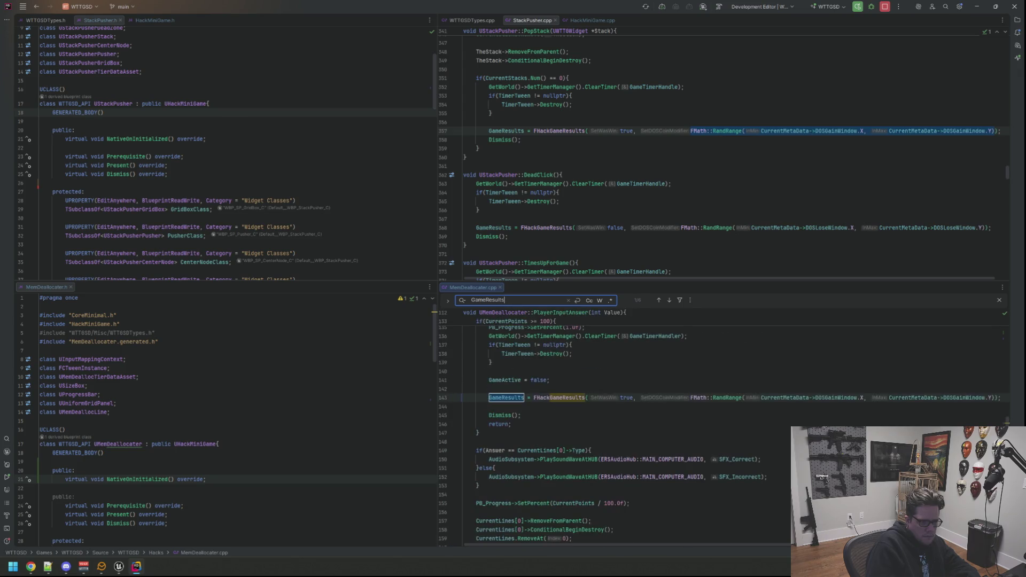
key(Return)
key(Return)
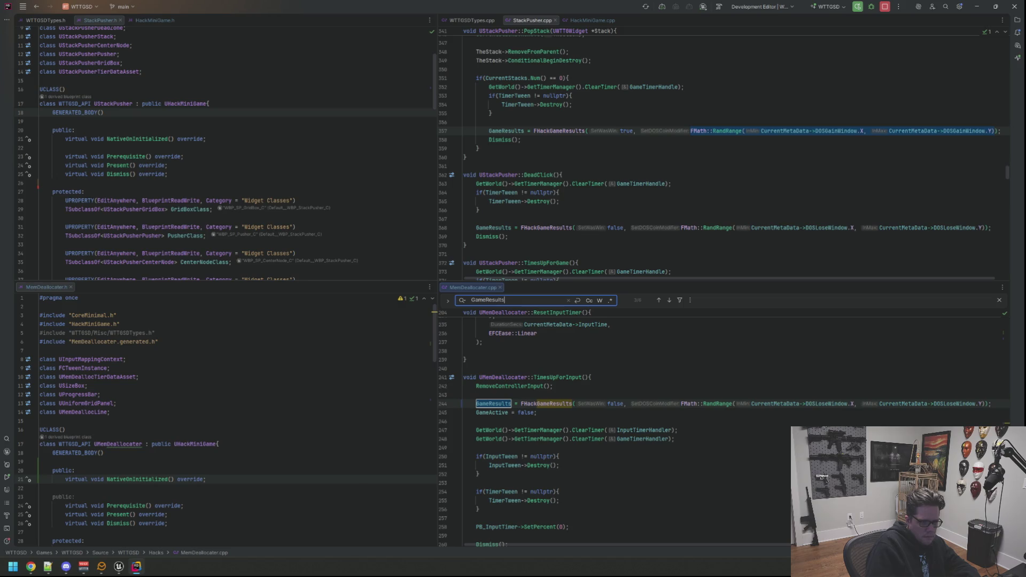
key(Escape)
key(Up)
key(Up)
key(Up)
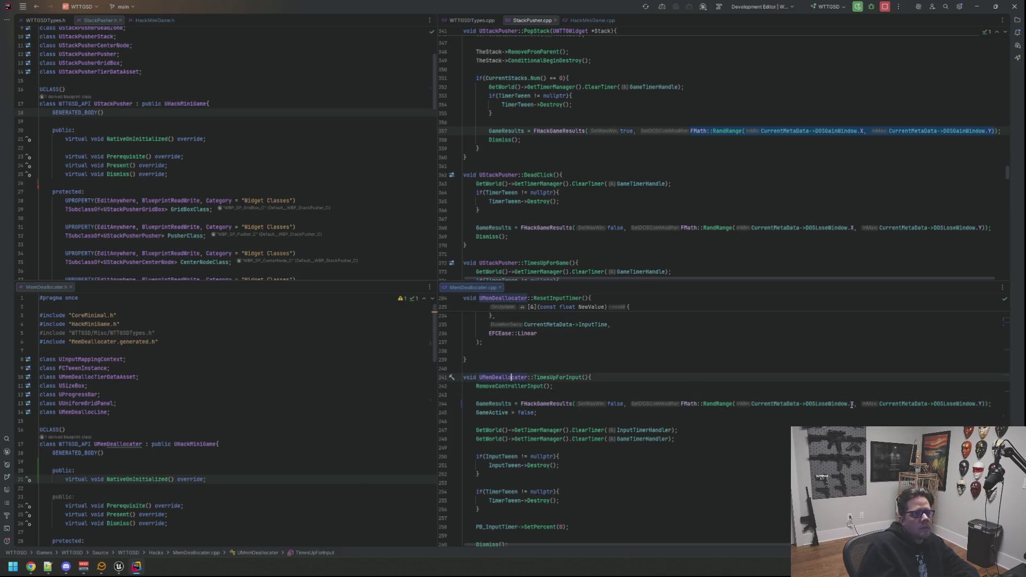
Step: Look over the SFX and Vars UPROPERTY blocks in MemDeallocater.h
click(352, 318)
scroll(283, 333, down, 8)
scroll(334, 350, up, 2)
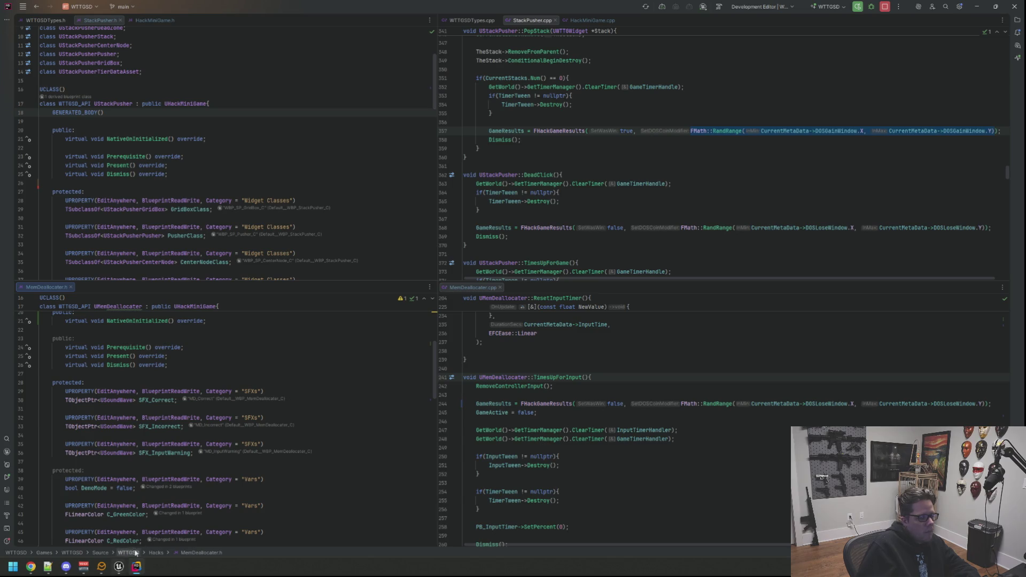
Step: Recompile the C++ changes in Unreal Editor with Live Coding (Ctrl+Alt+F11)
mouse_move(122, 567)
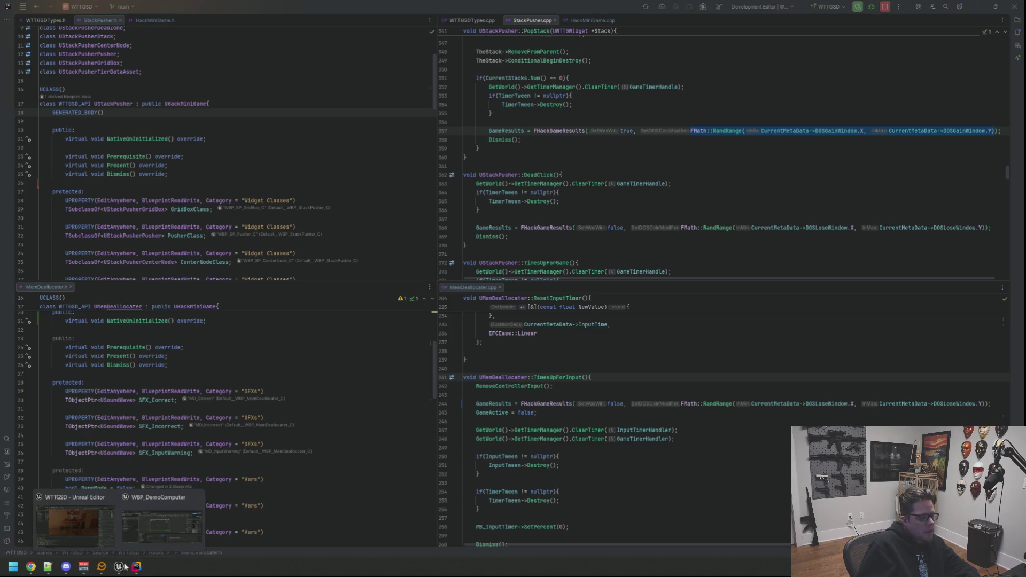
click(161, 526)
drag(594, 210, 586, 214)
key(ctrl+alt+F11)
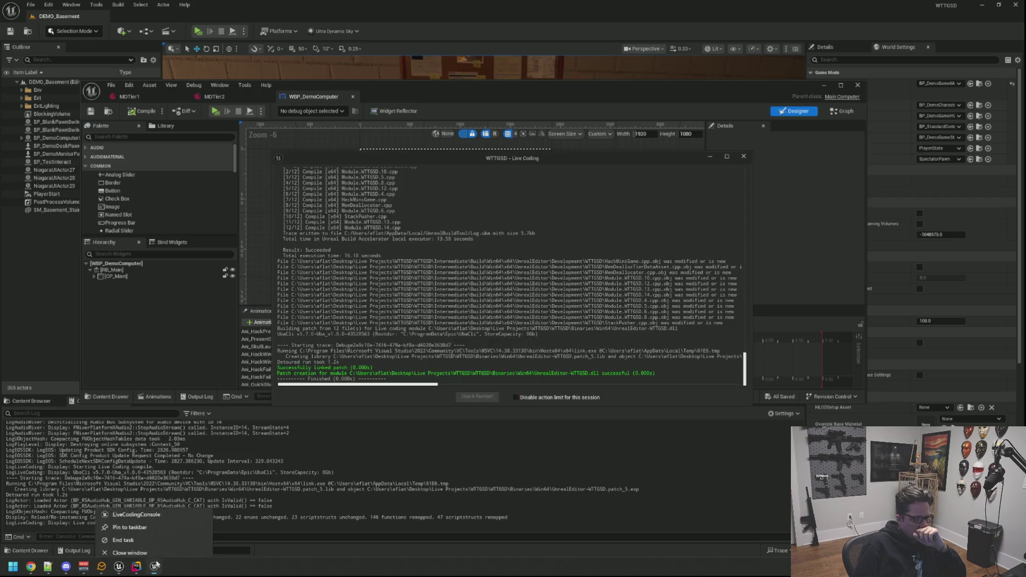
drag(451, 277, 463, 265)
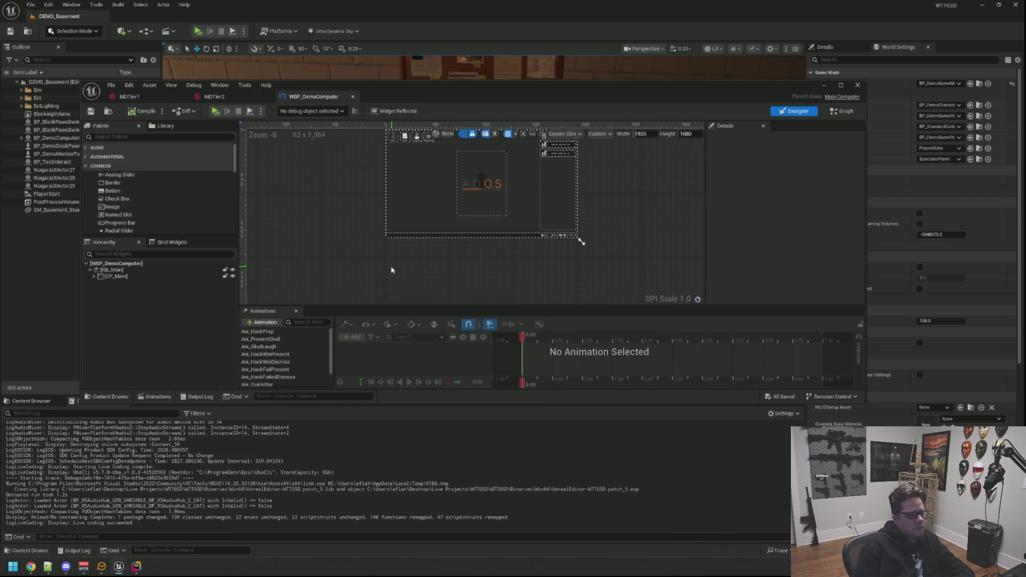
Step: Clear the Output Log and start a Standalone game preview
right_click(474, 433)
click(502, 454)
drag(394, 259, 390, 268)
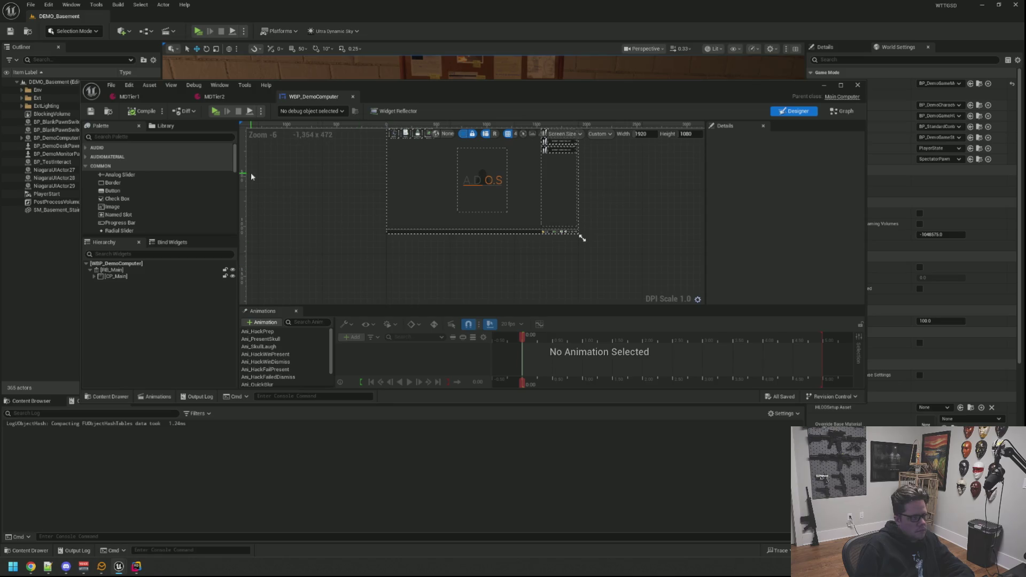
click(219, 110)
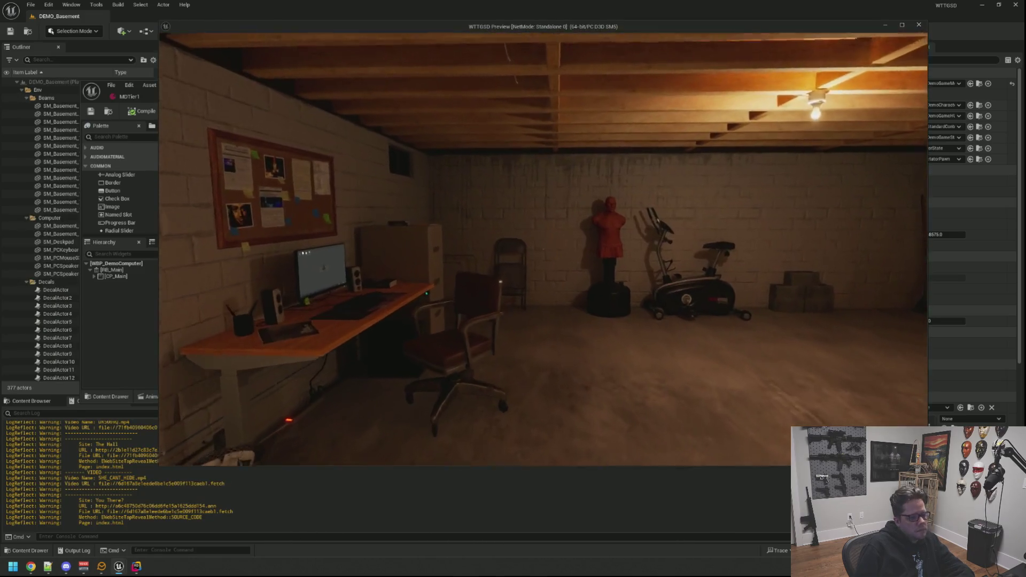
Step: Rerun the TriggerHack 2 console command in the preview to start the DEALLOCATING hack
key(grave)
key(Up)
key(Return)
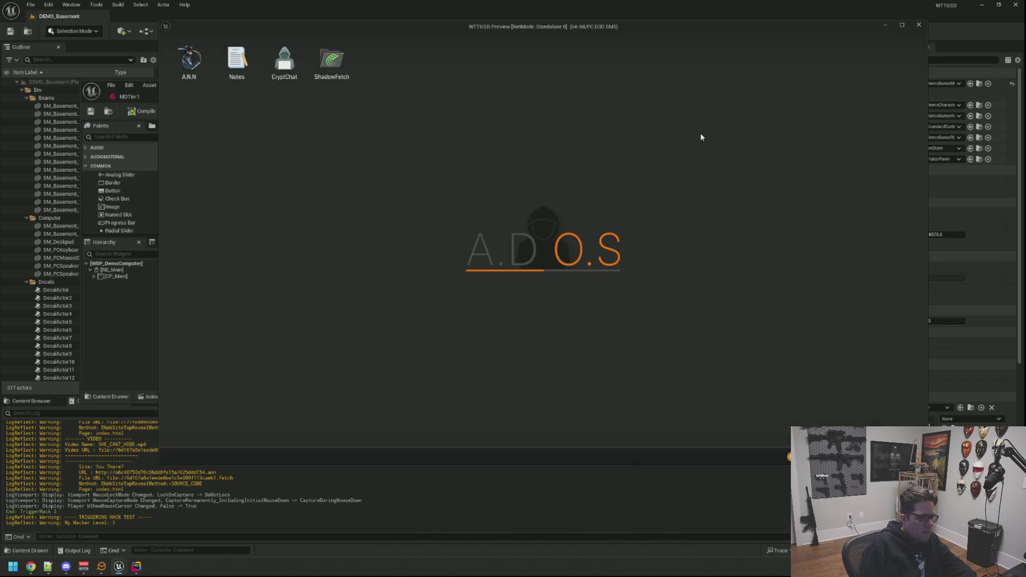
Step: Run TriggerHack 2 and answer the DEALLOCATING prompts (space, space, Right, Left) to block the hack
key(grave)
key(Up)
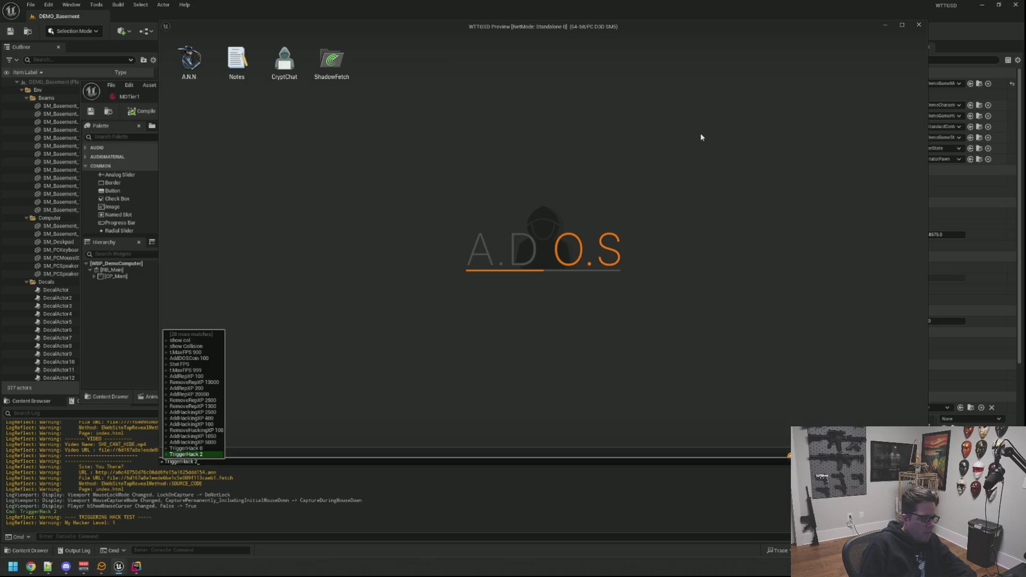
key(Return)
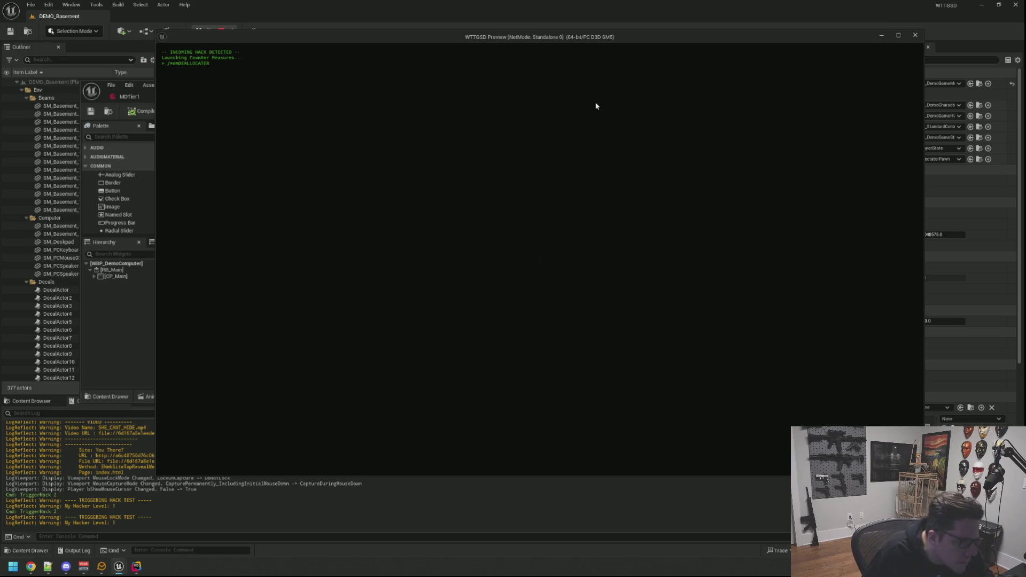
key(space)
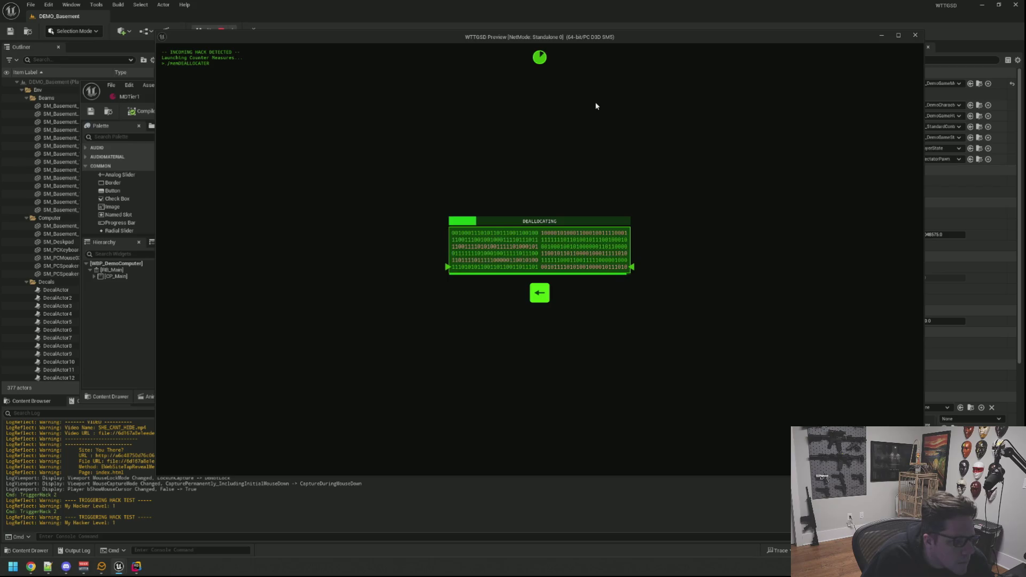
key(space)
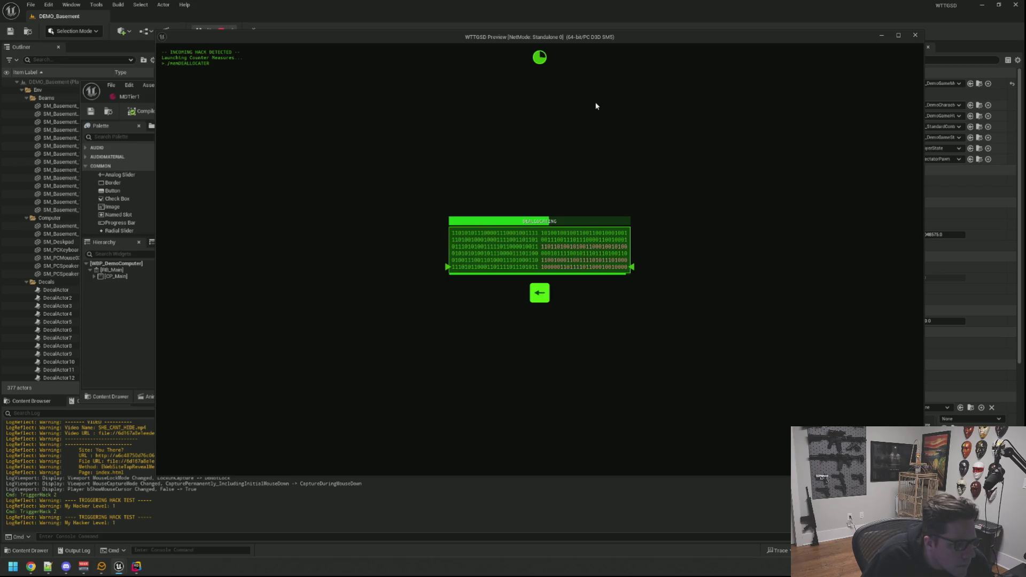
key(Right)
key(Left)
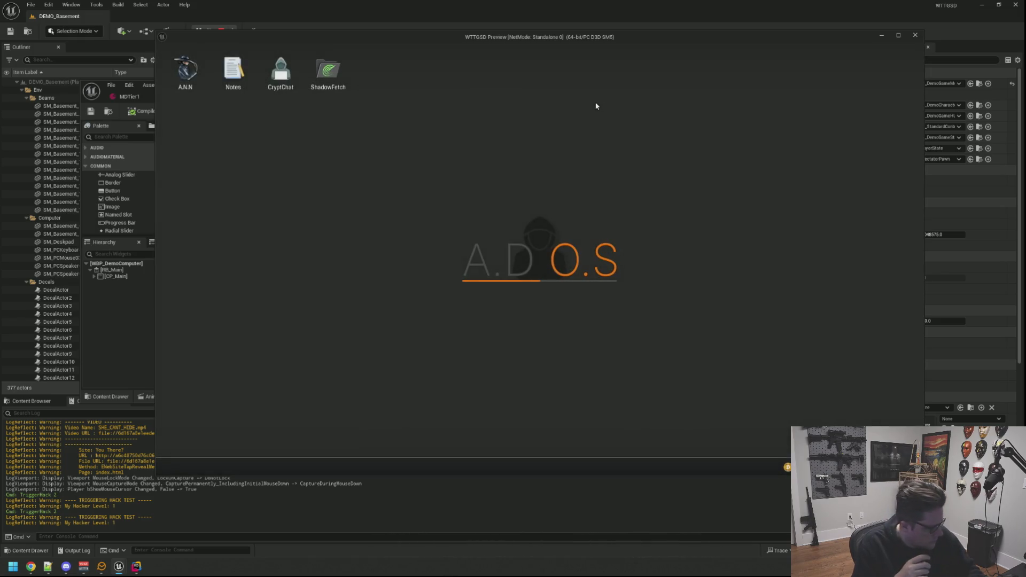
Step: Trigger TriggerHack 2 twice more from the console, then end the preview with Esc
key(grave)
key(Up)
key(Return)
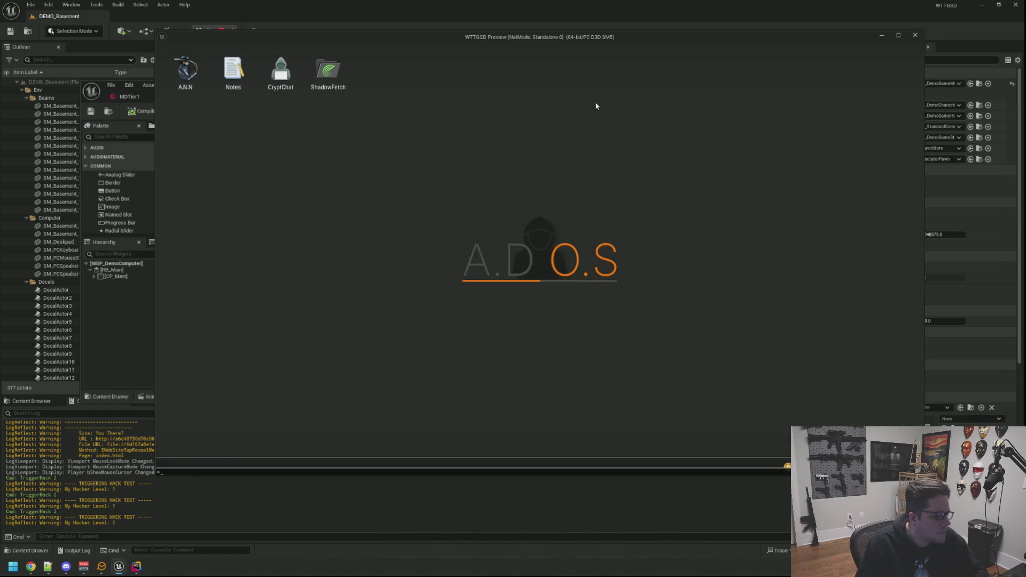
key(Up)
key(Return)
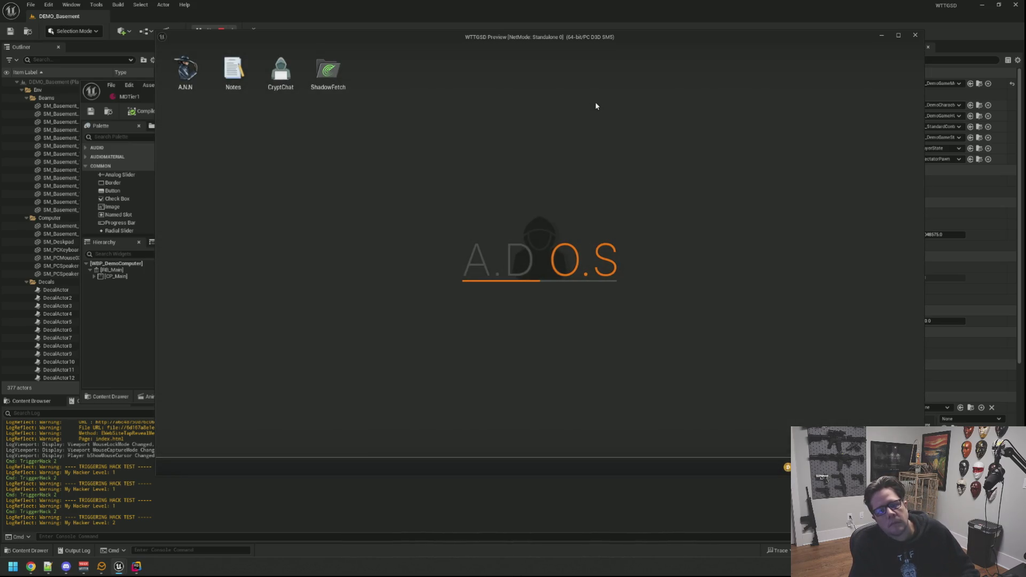
key(Escape)
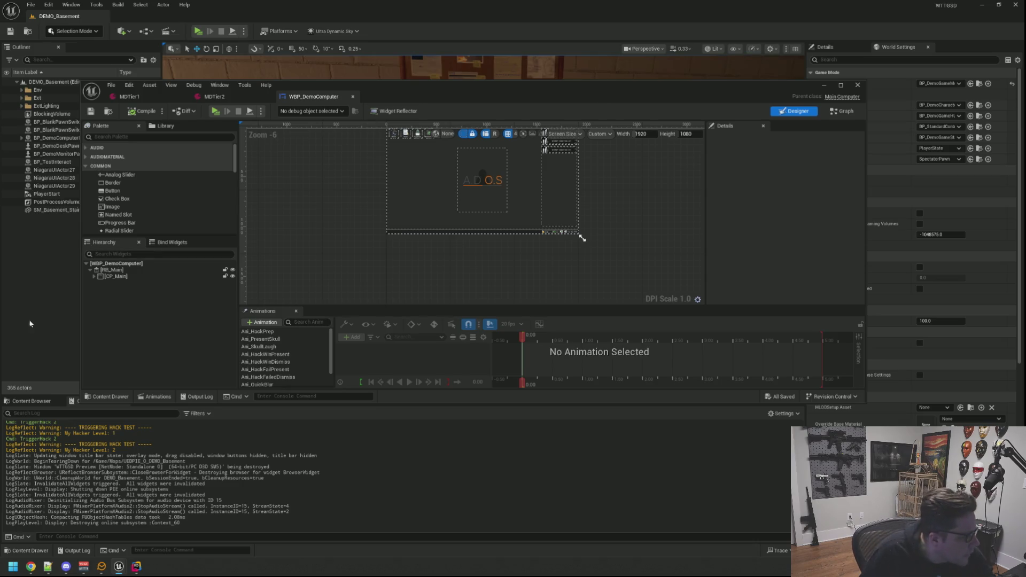
Step: Open MDTier1, lower its Points for Correct value, and save it
click(32, 400)
double_click(118, 454)
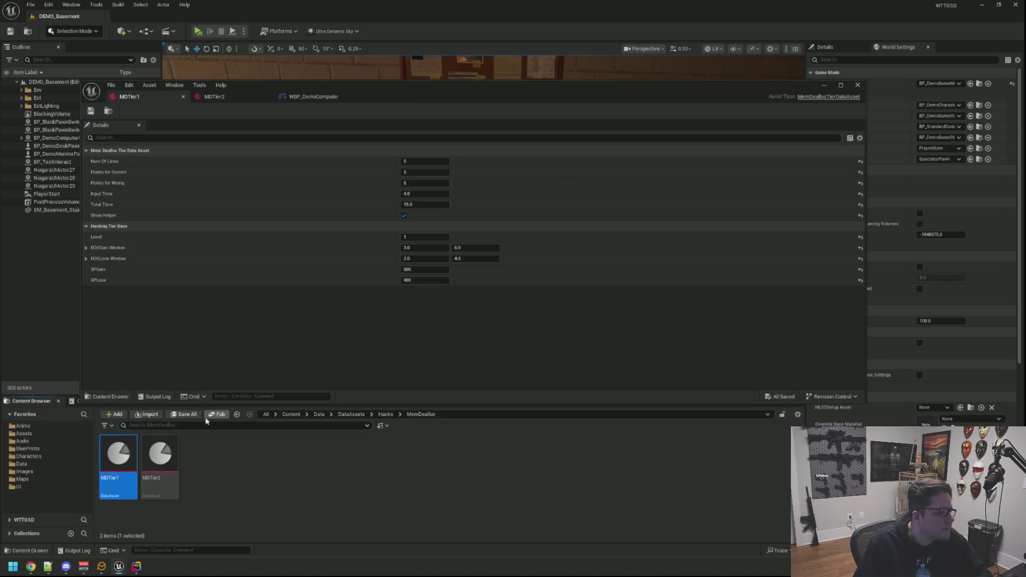
click(447, 172)
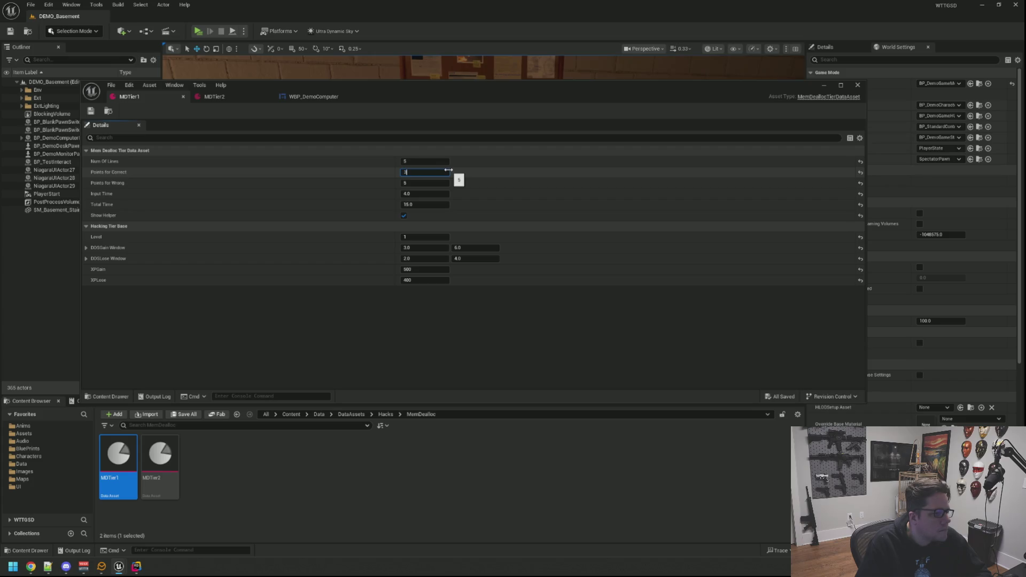
key(Return)
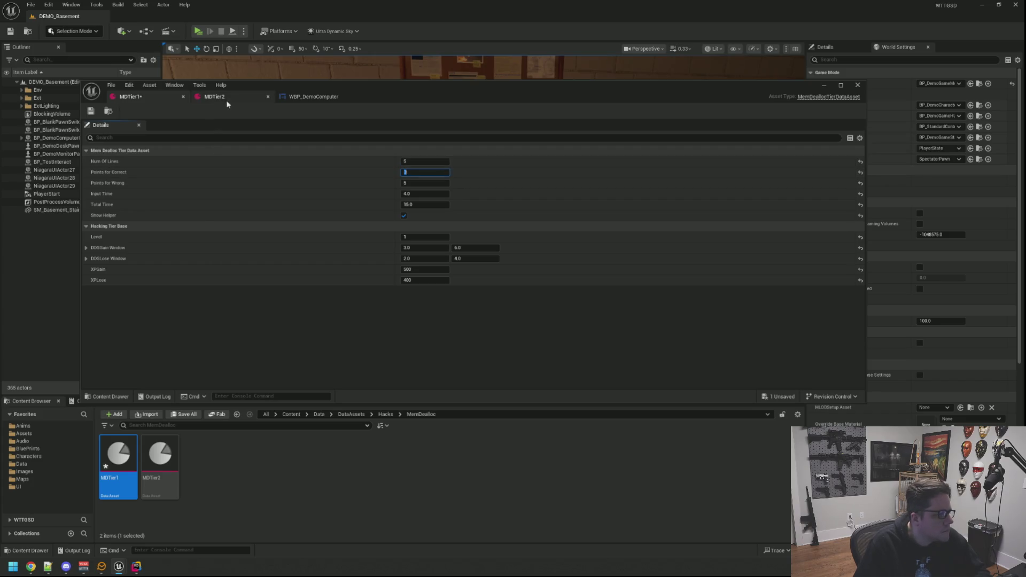
key(ctrl+s)
Step: Set MDTier2's Points for Correct to 2 and save the asset
click(228, 98)
click(417, 171)
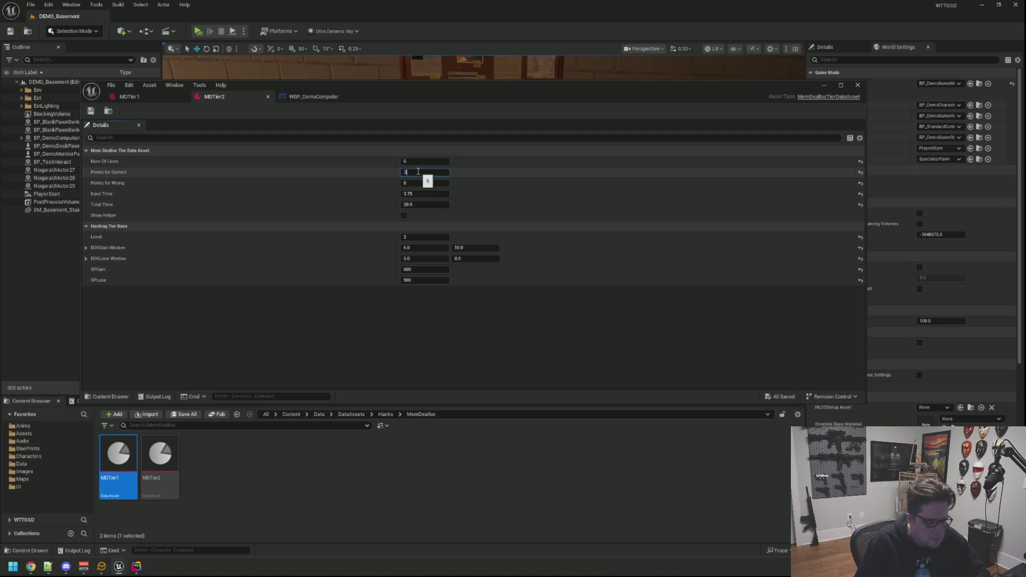
key(Return)
key(ctrl+s)
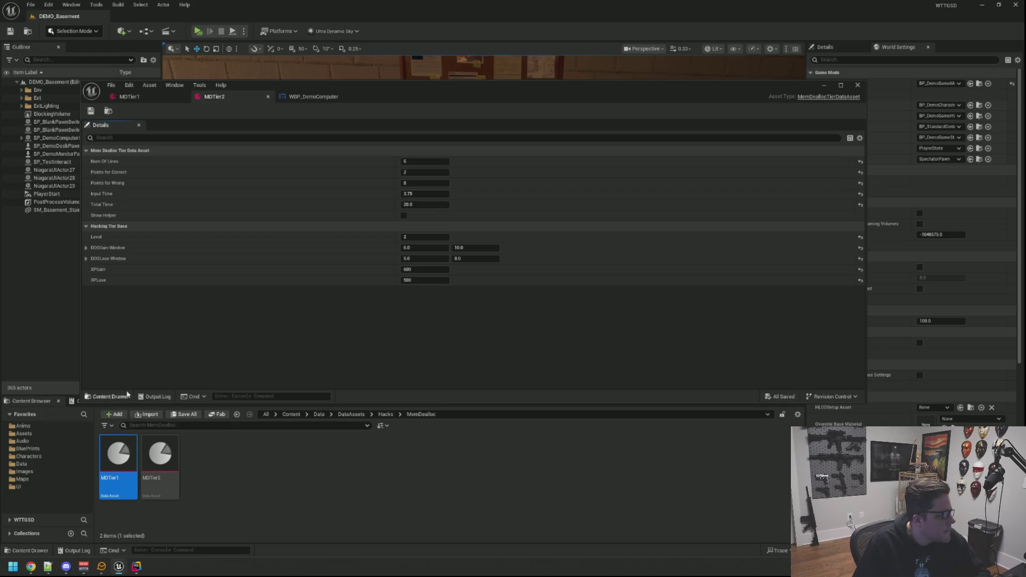
Step: Show the Output Log and start the game preview again
drag(307, 402, 302, 384)
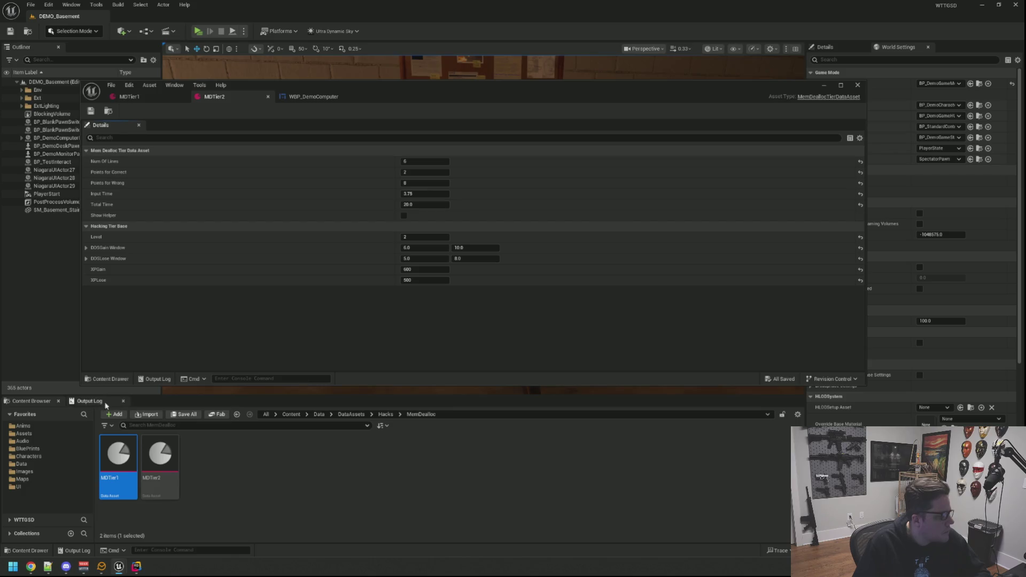
click(97, 401)
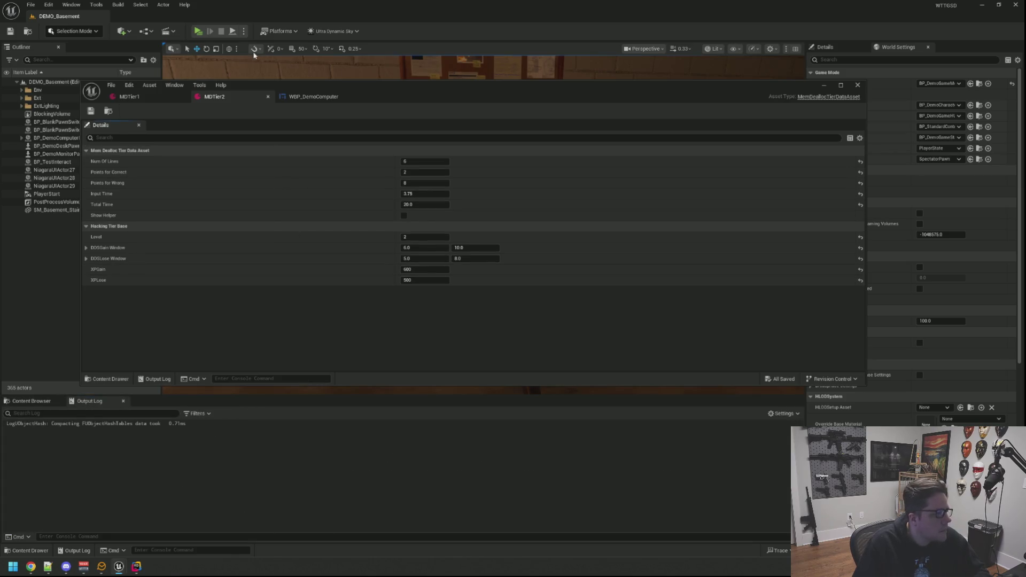
click(198, 31)
Step: Sit at the in-game computer, run TriggerHack 2, and answer the DEALLOCATING key prompts
key(w)
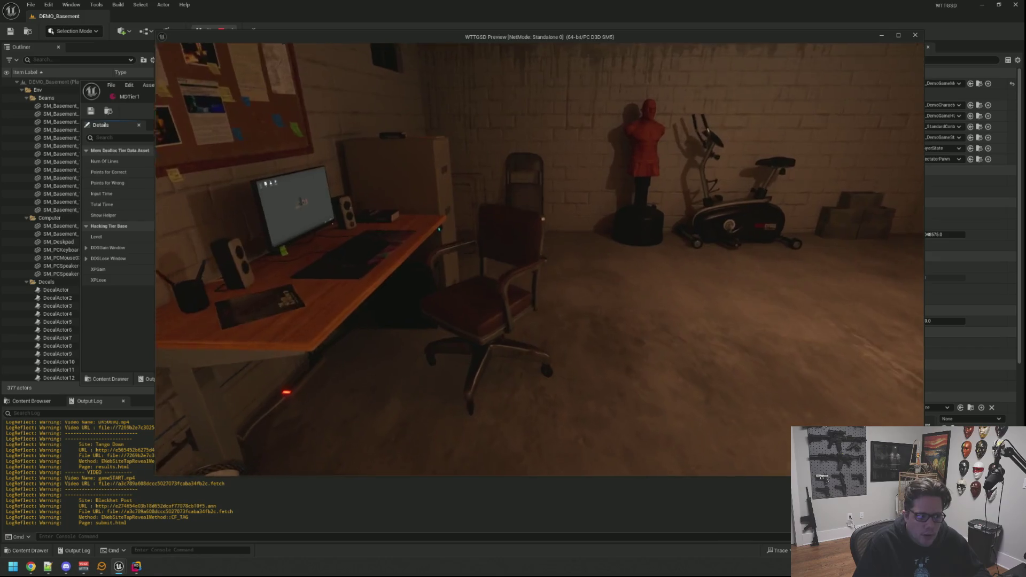
click(539, 259)
key(grave)
key(Up)
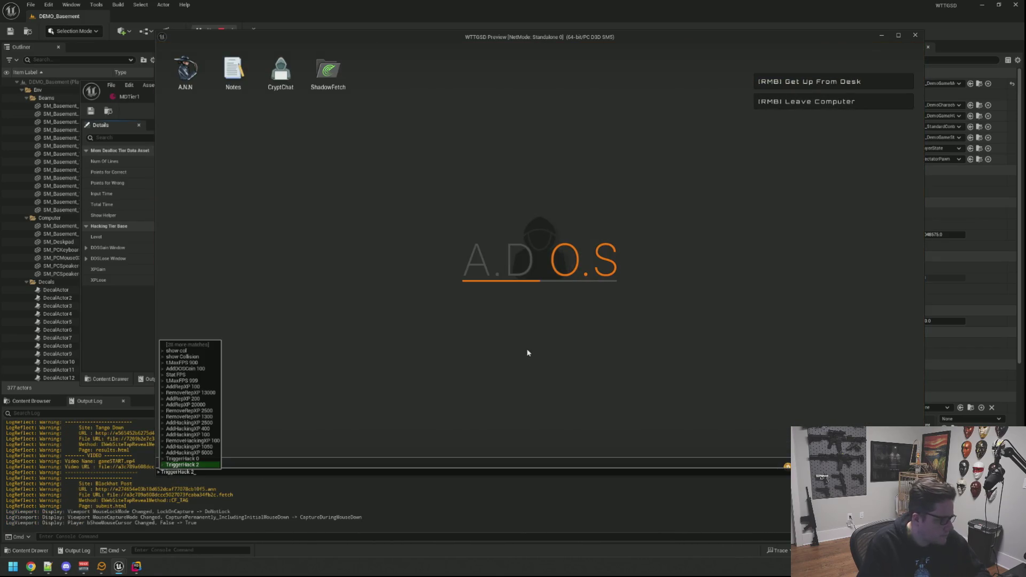
key(Return)
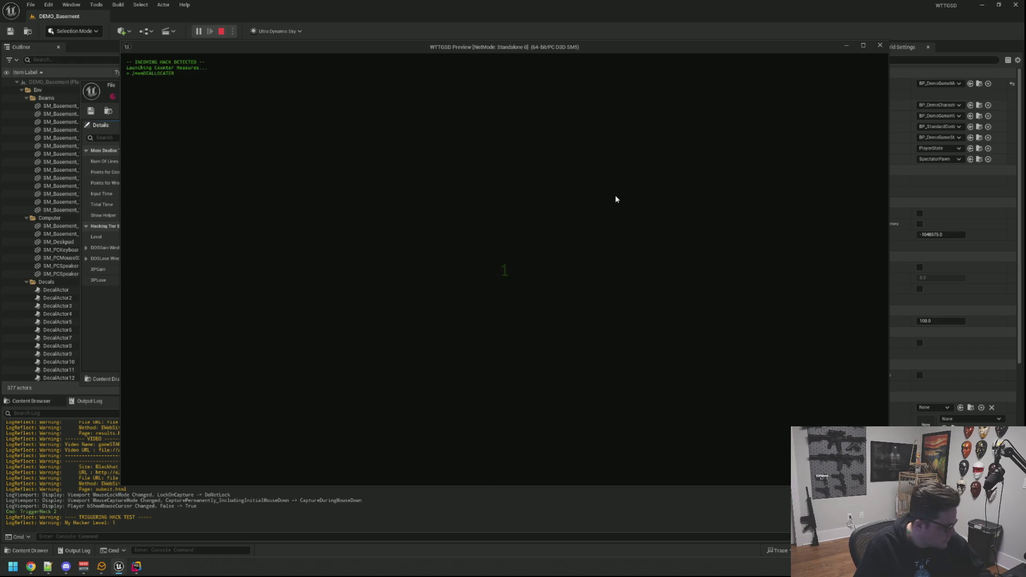
key(Left)
key(space)
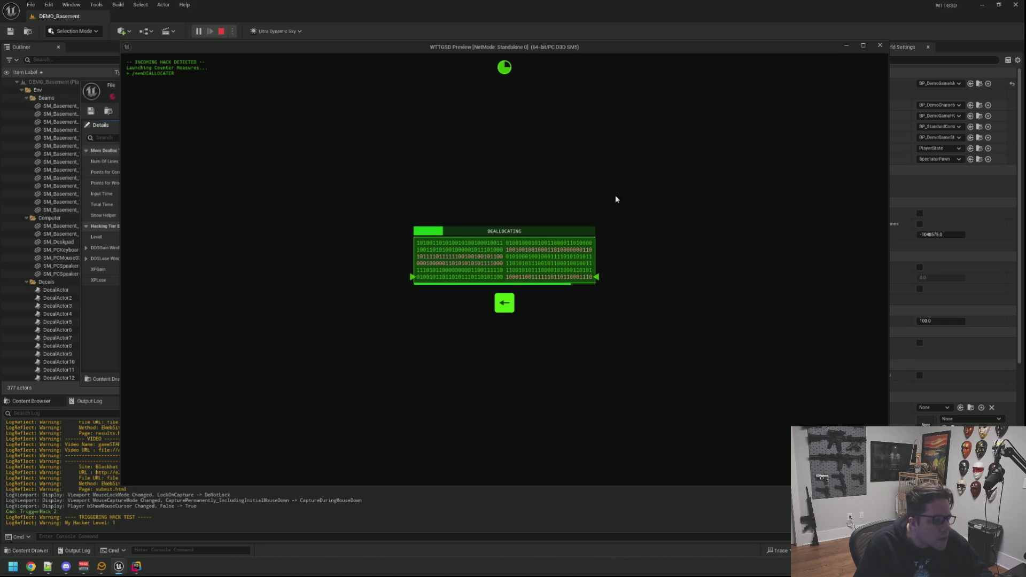
key(Left)
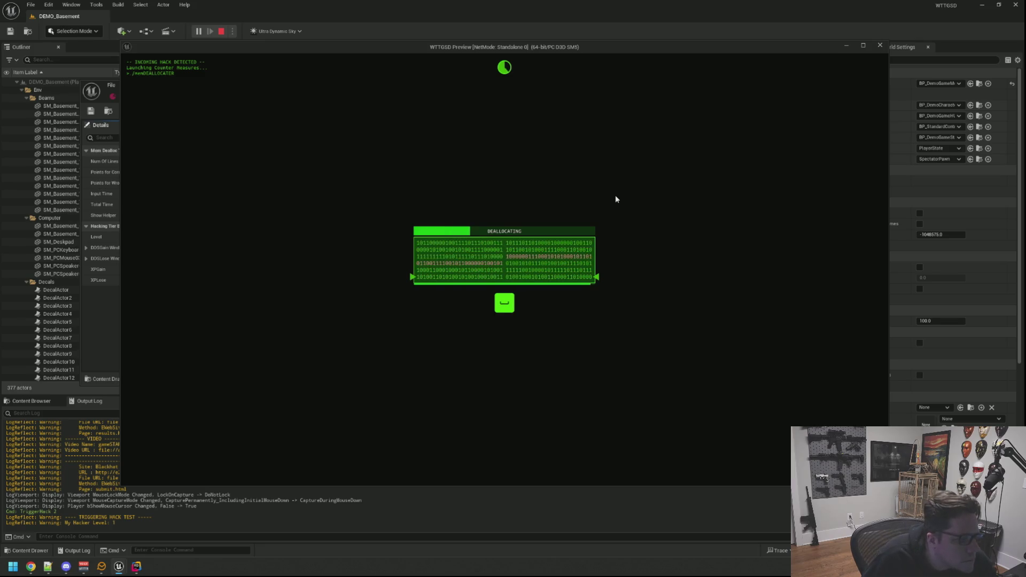
key(Left)
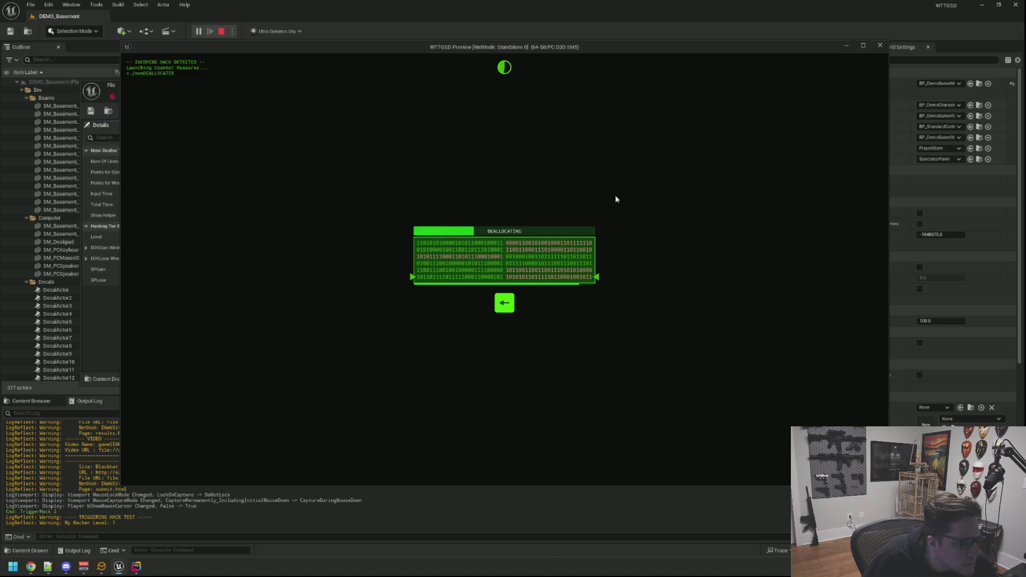
key(space)
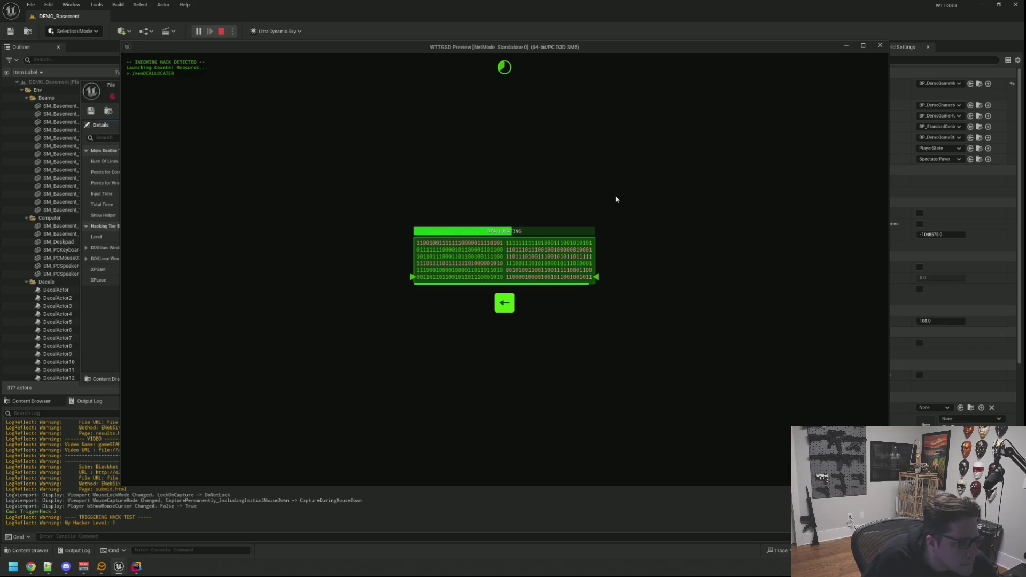
key(Right)
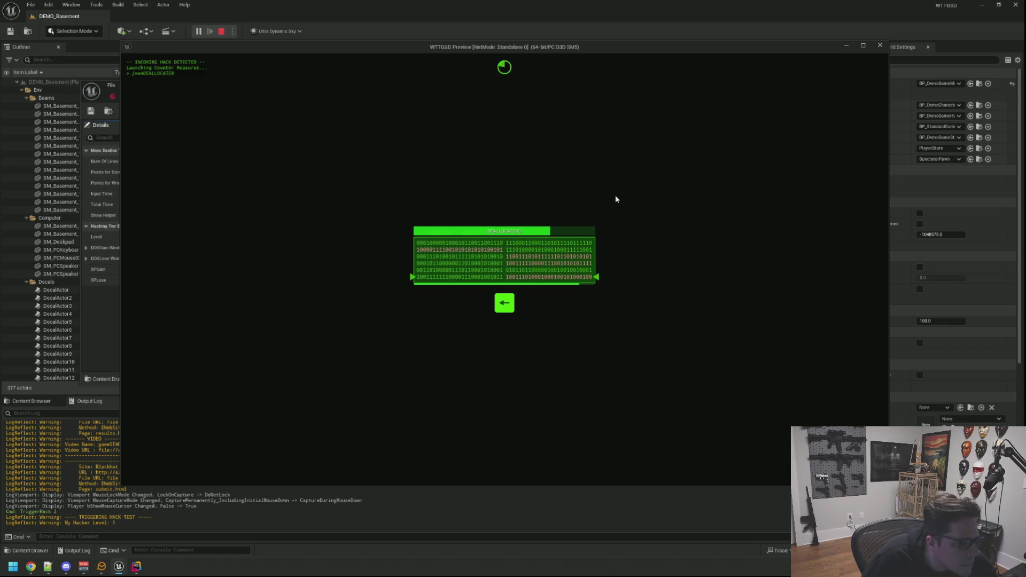
key(space)
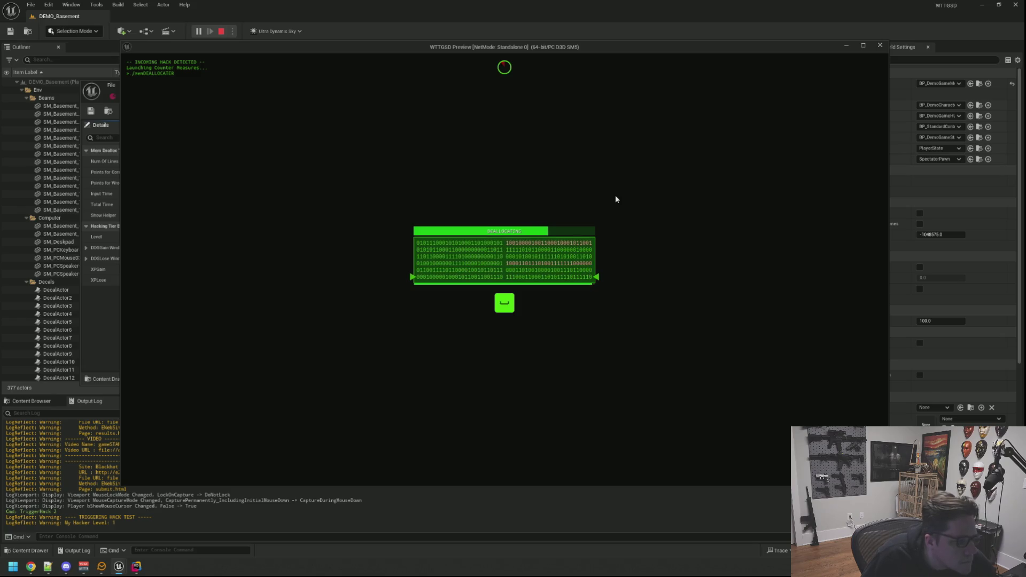
key(space)
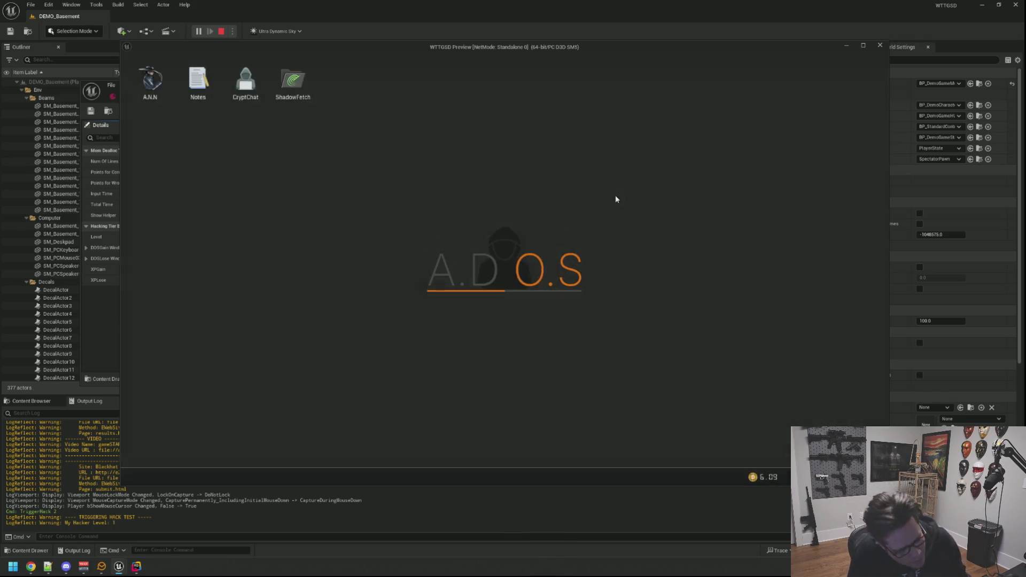
Step: Rerun TriggerHack 2, clear the prompts until HACK BLOCKED, then stop the preview
key(grave)
key(Up)
key(Return)
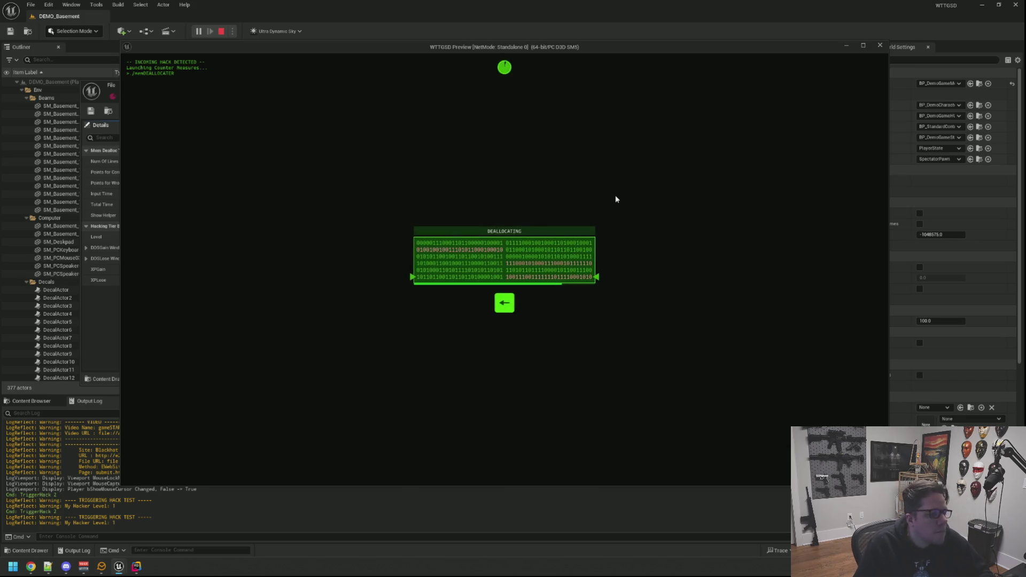
key(Left)
key(Left)
key(Left)
key(space)
key(Left)
key(Left)
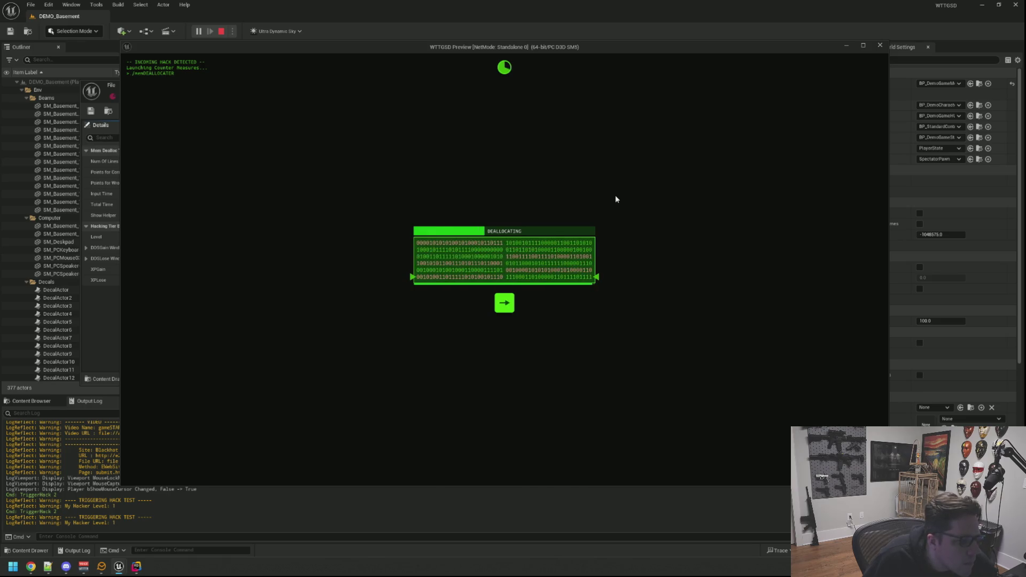
key(Left)
key(Left)
key(Left)
key(Left)
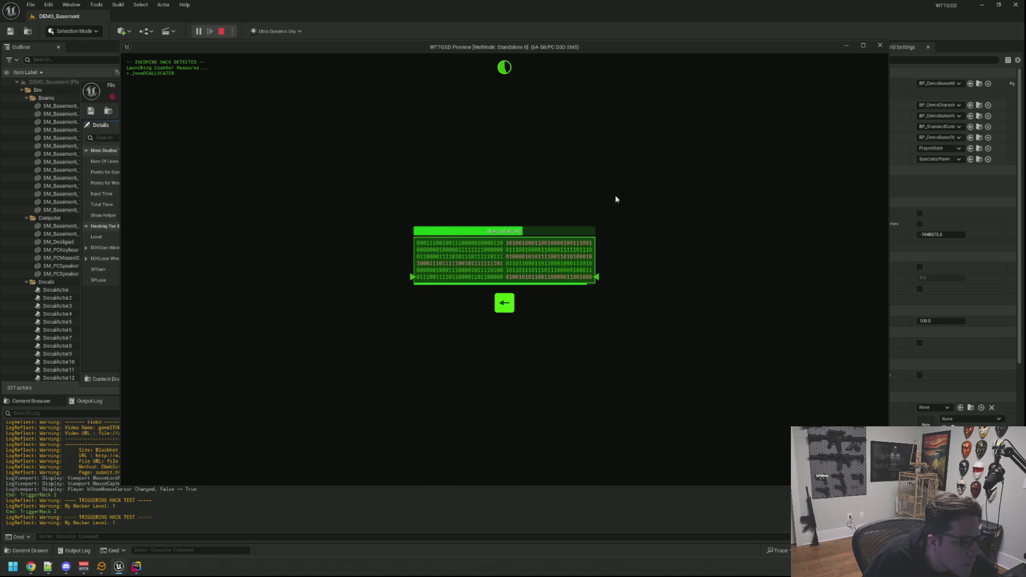
key(Left)
key(Left)
key(Left)
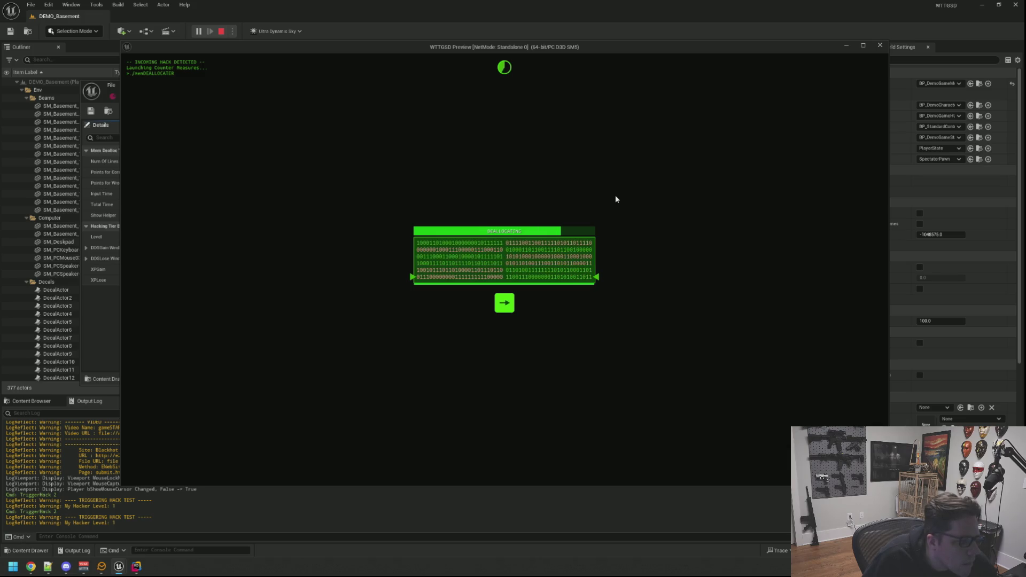
key(Left)
key(Left)
key(Left)
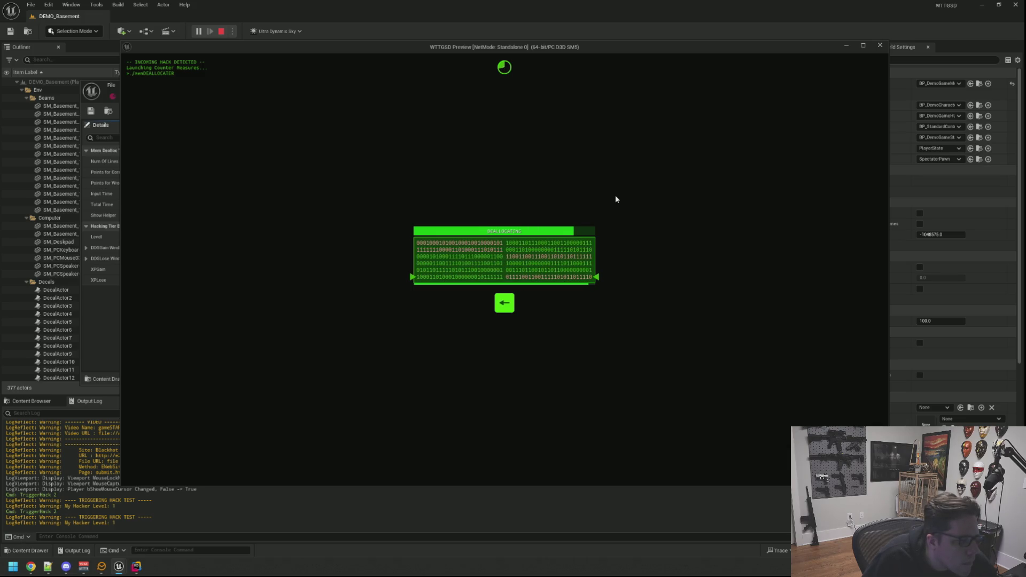
key(Right)
key(Right)
key(Right)
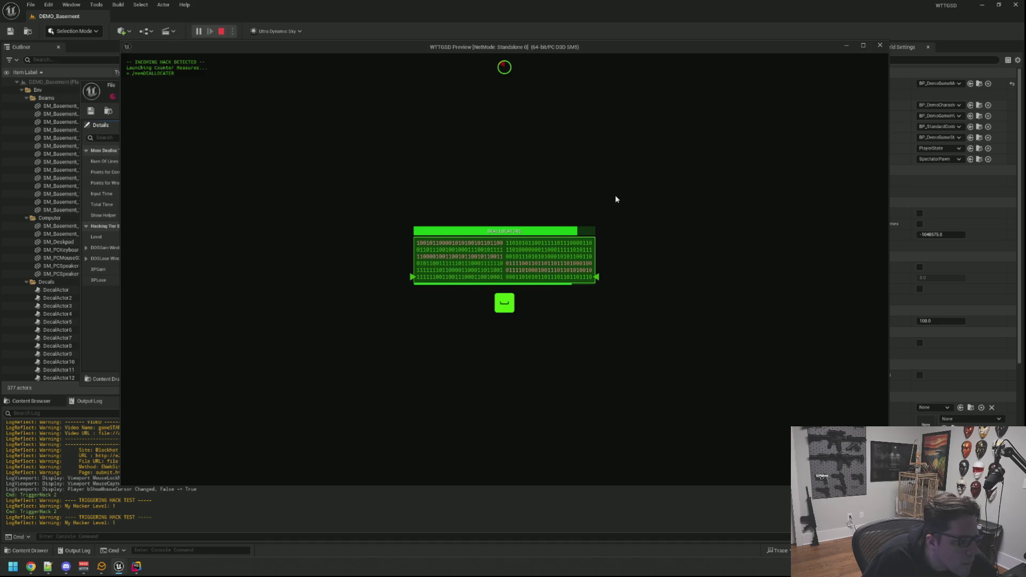
key(Right)
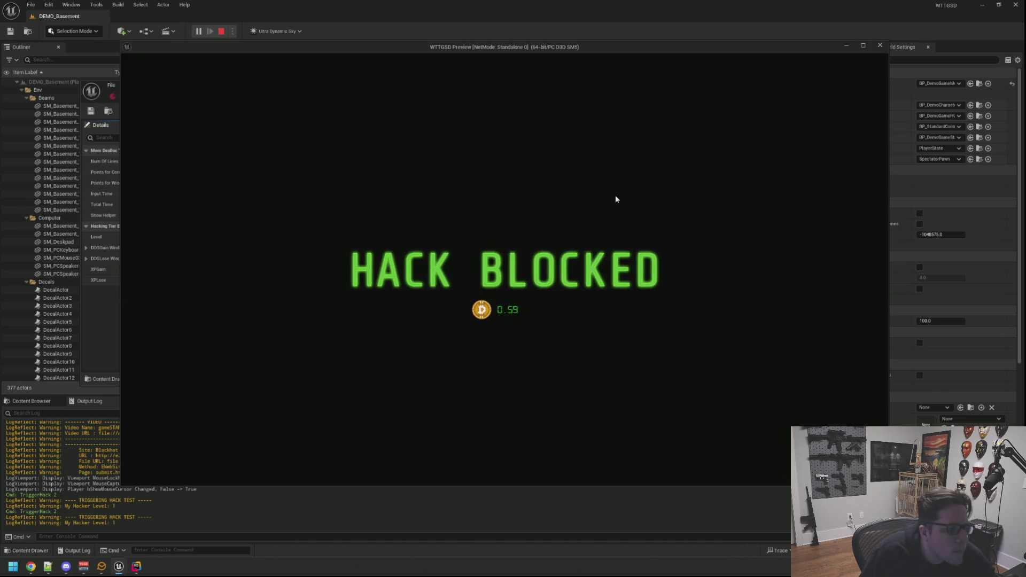
key(Escape)
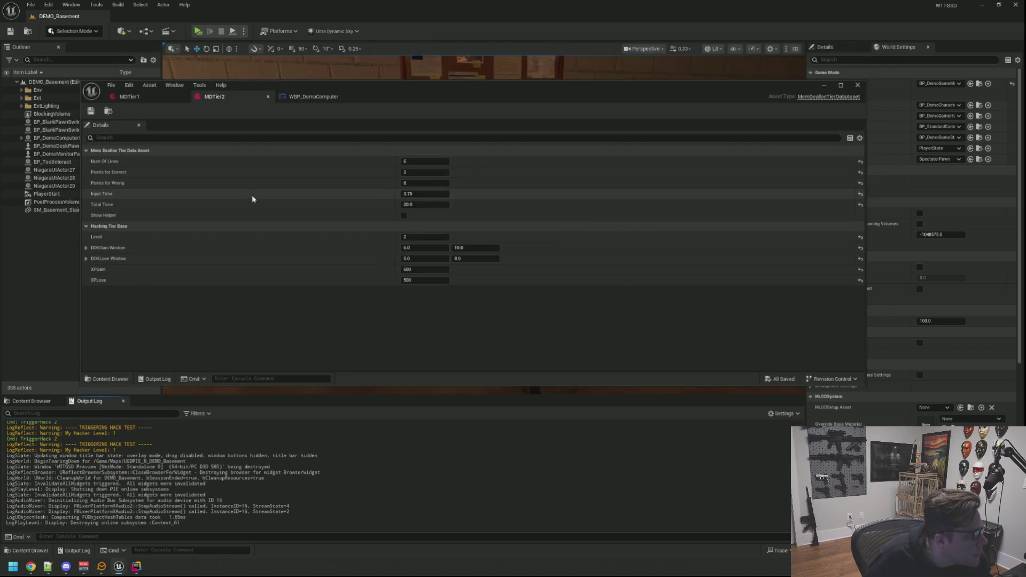
Step: Give MDTier1 Total Time 17.0 and Points for Correct 4, save, and play the level
click(164, 96)
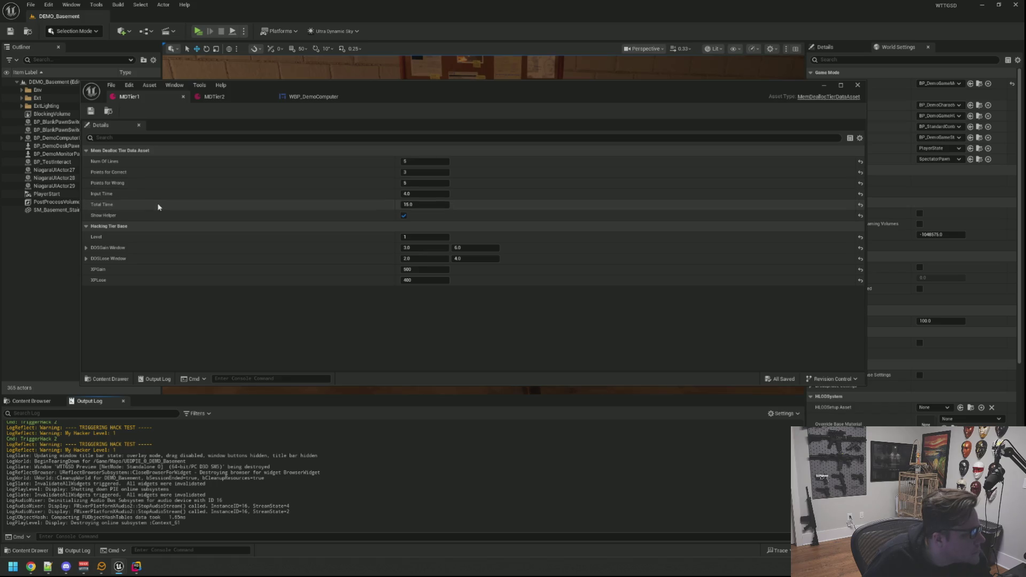
click(426, 204)
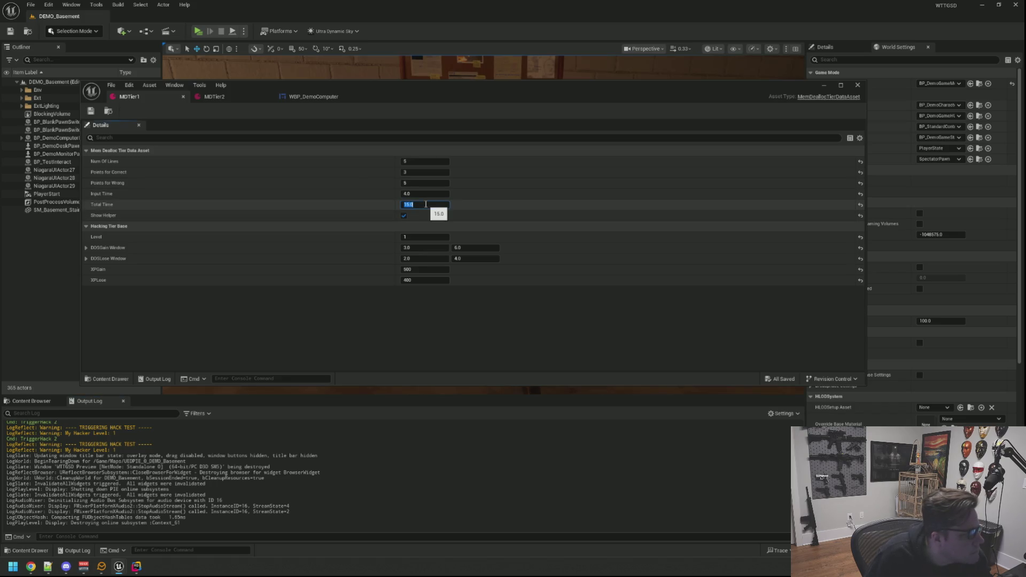
text(15)
text(17)
key(Return)
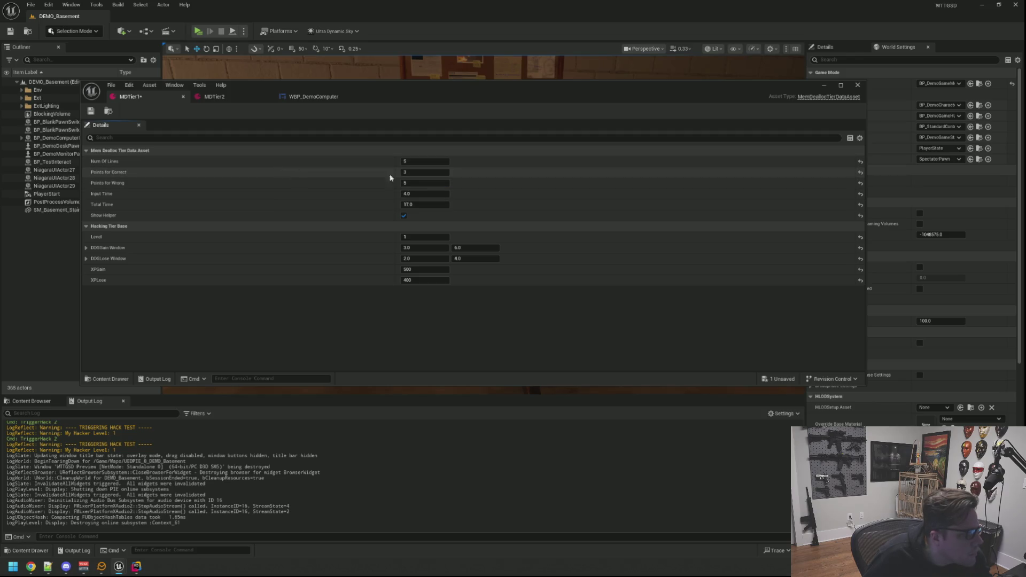
click(370, 177)
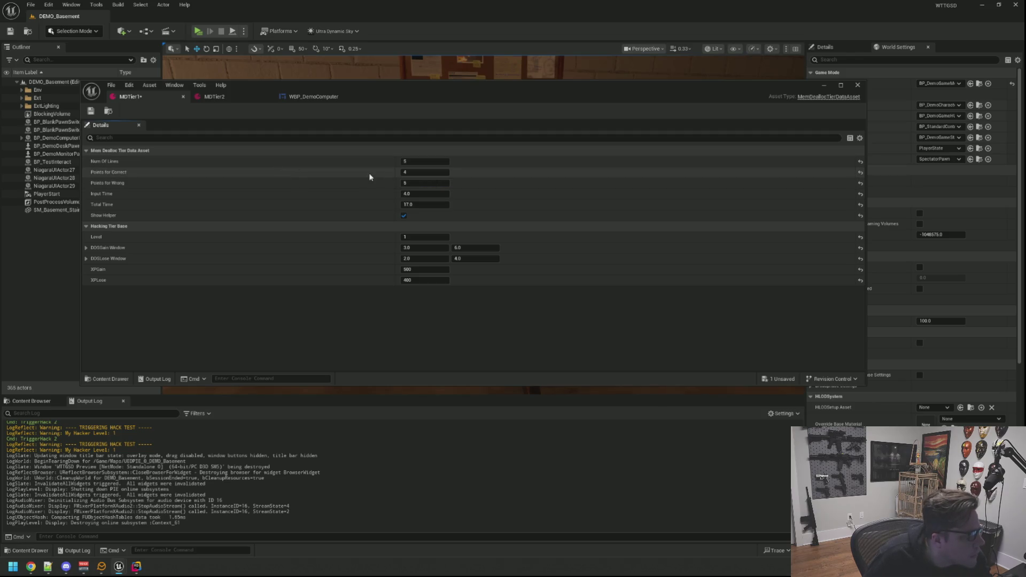
click(91, 111)
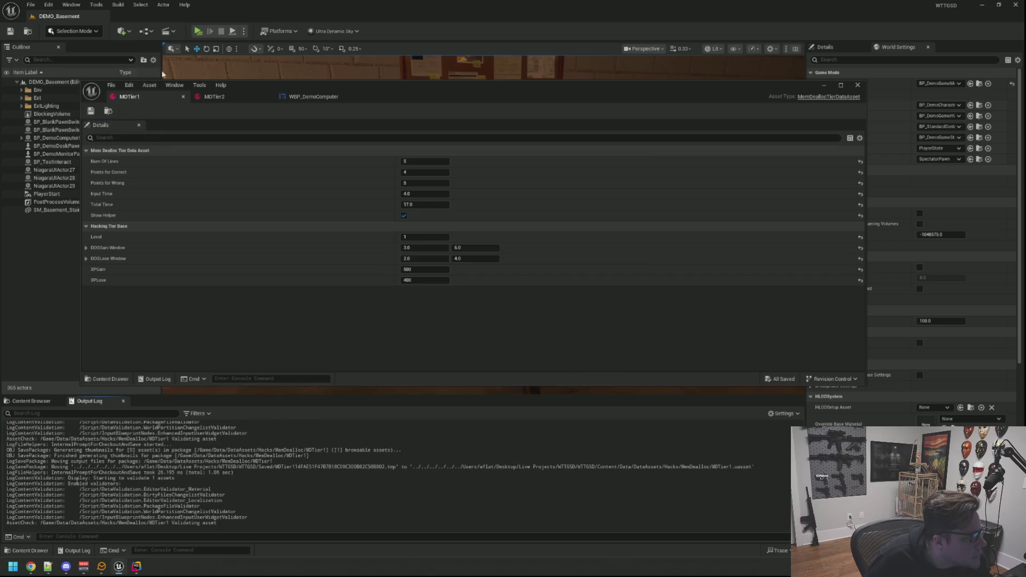
click(200, 31)
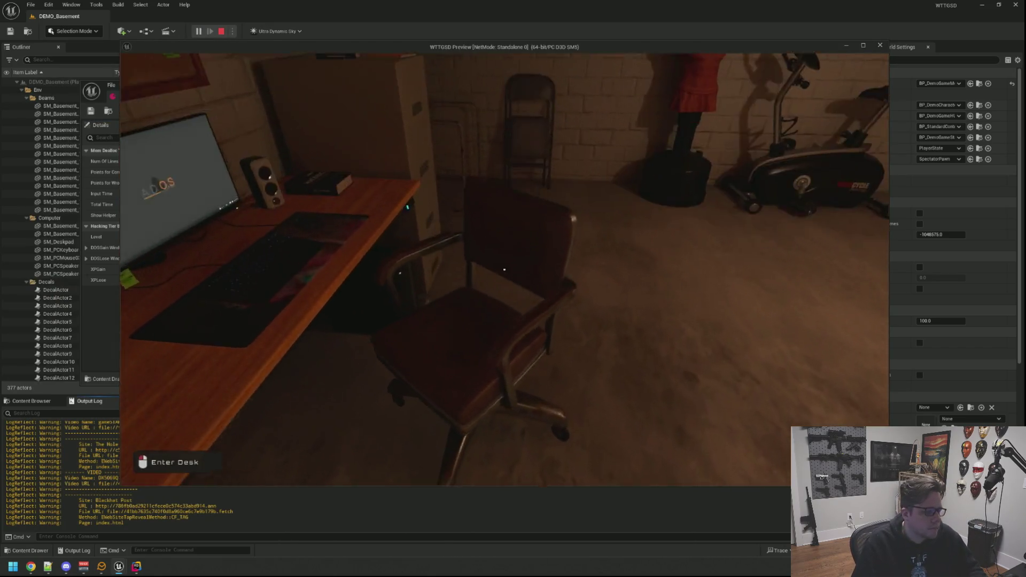
Step: Sit at the in-game computer, run TriggerHack 2 from the console, and answer with Right
click(505, 269)
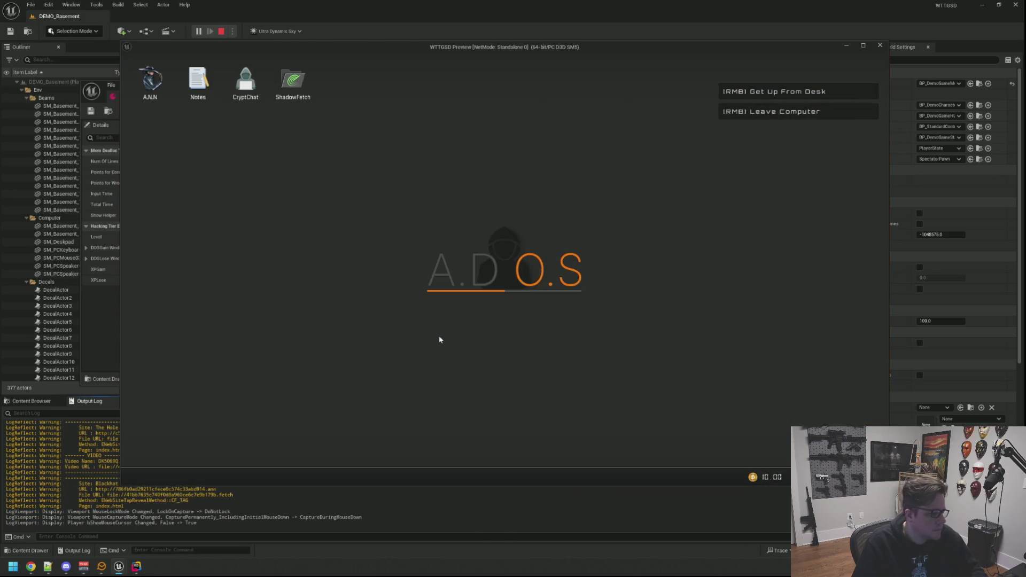
key(grave)
key(Up)
key(Return)
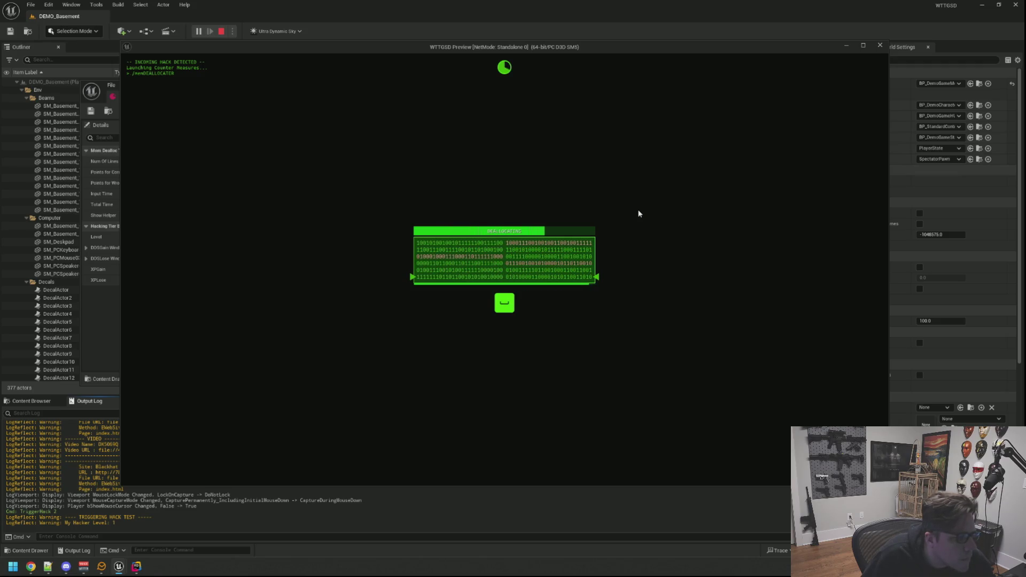
key(Right)
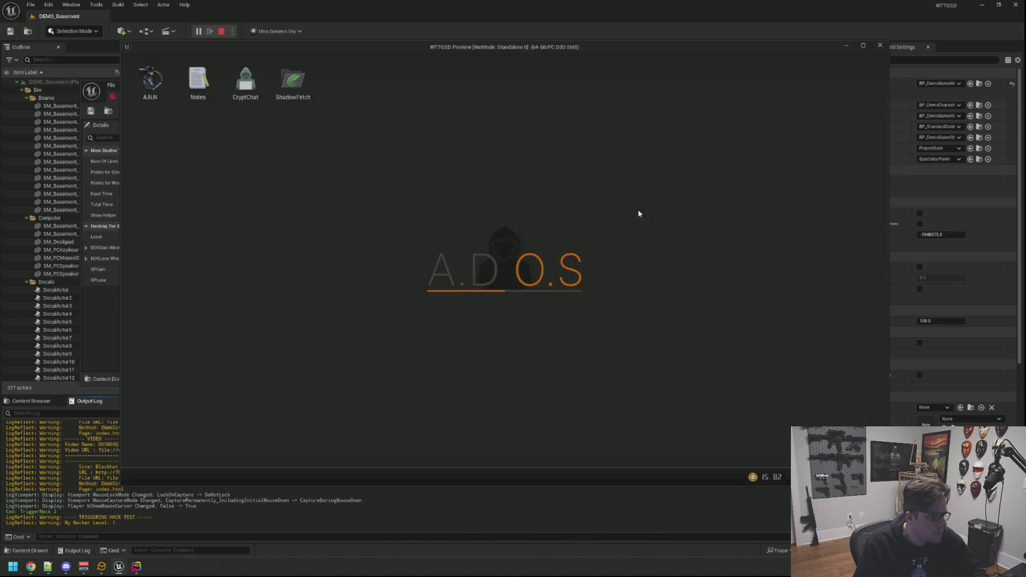
Step: Rerun TriggerHack 2 and answer its first prompt with Space
key(grave)
key(Up)
key(Return)
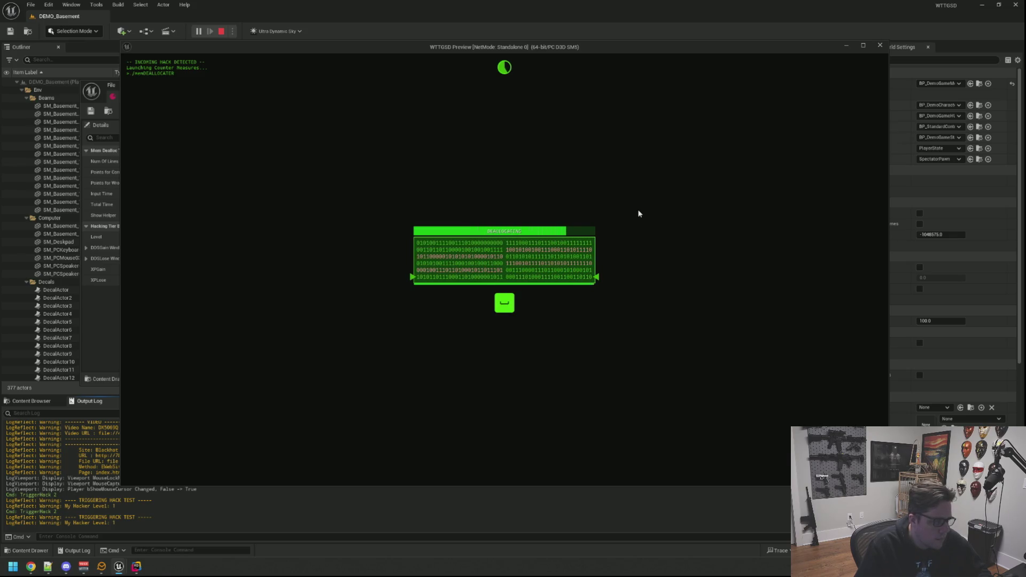
key(space)
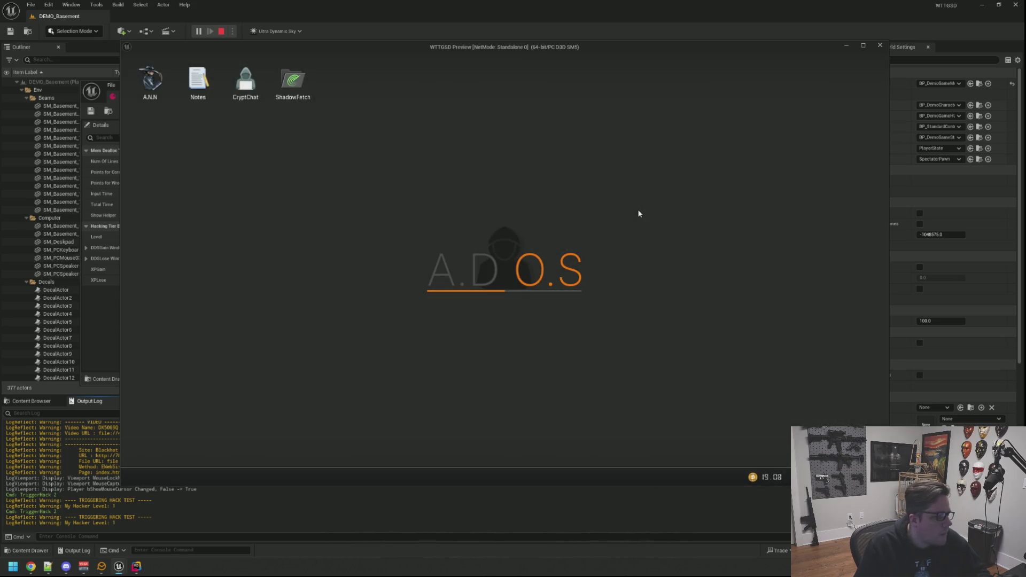
Step: Rerun TriggerHack 2 and enter the Space, Left, Right, Left deallocation sequence
key(grave)
key(Up)
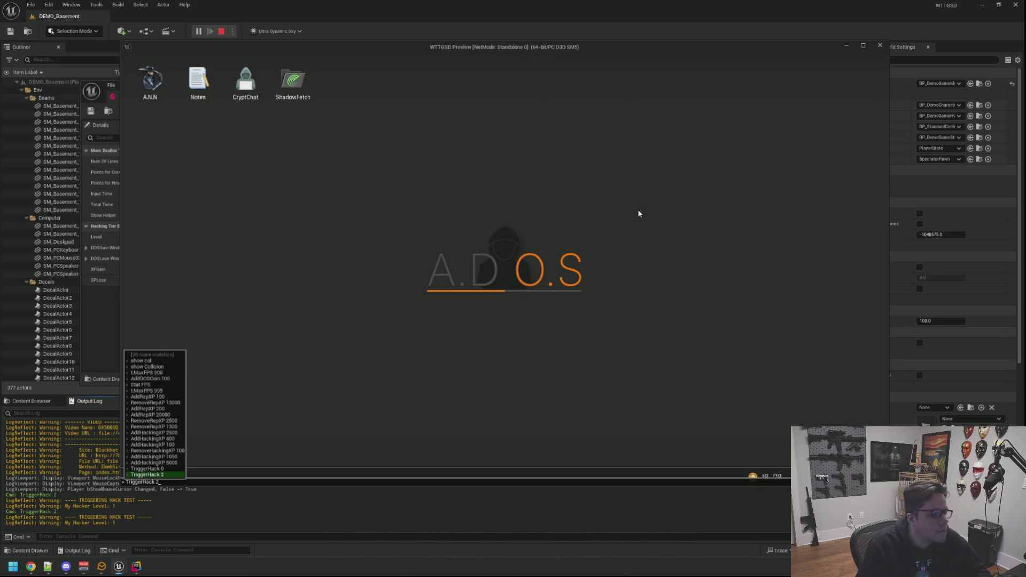
key(Return)
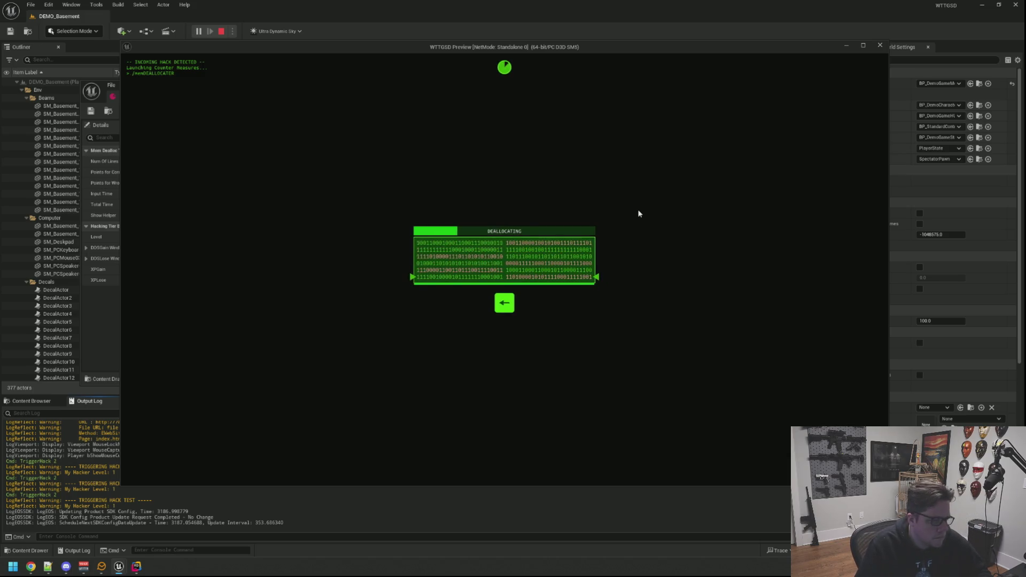
key(space)
key(Left)
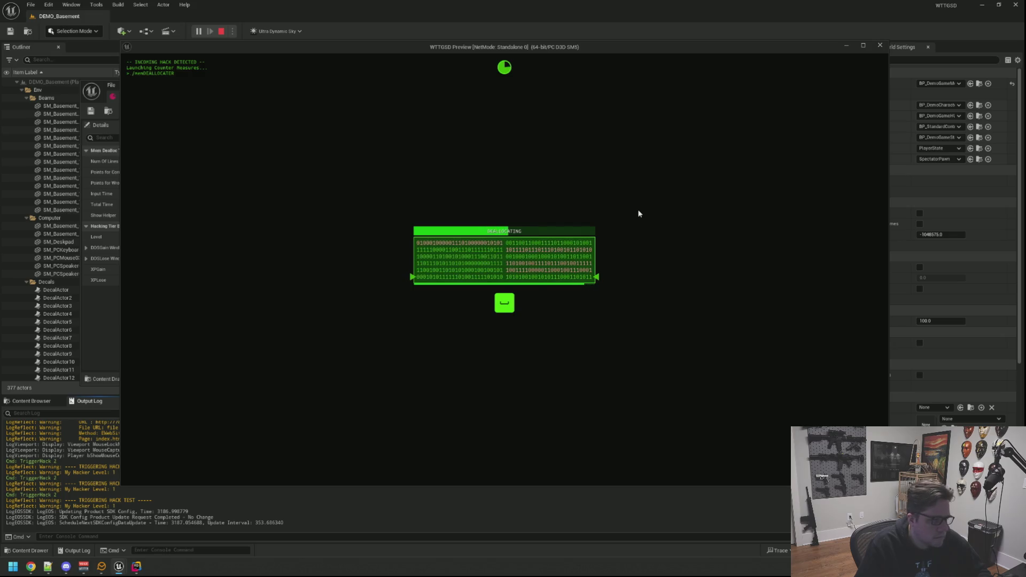
key(Right)
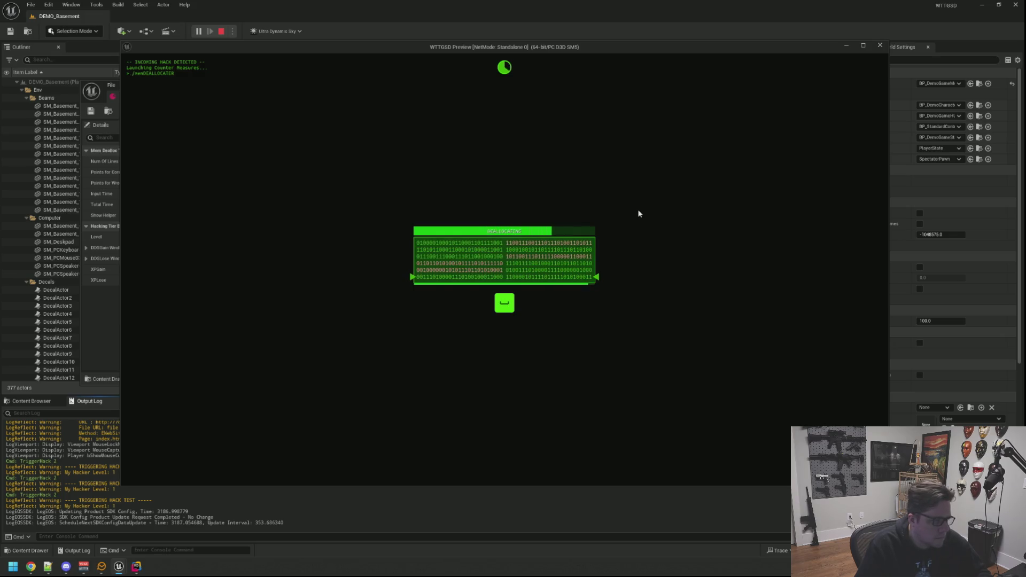
key(Left)
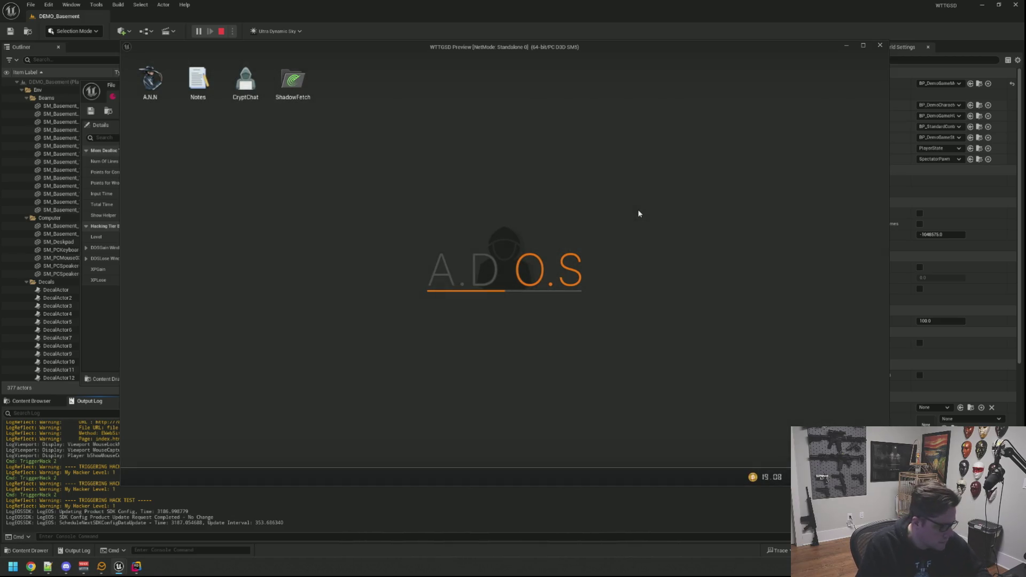
Step: Start another TriggerHack 2 hack test from the console history
key(grave)
key(Up)
key(Return)
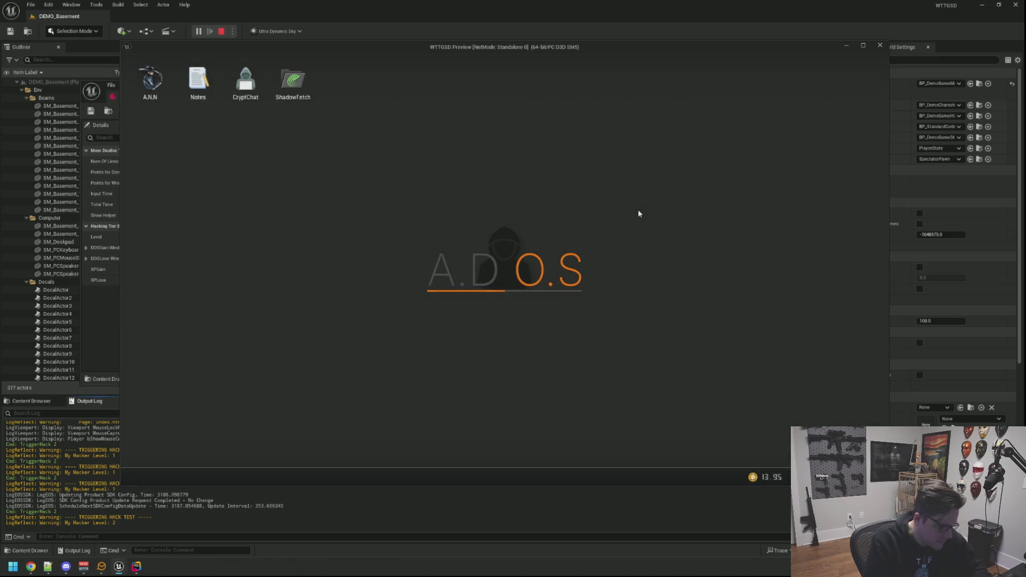
Step: Rerun TriggerHack 2 from the console, then stop Play In Editor to return to MDTier2
key(grave)
key(Up)
key(Return)
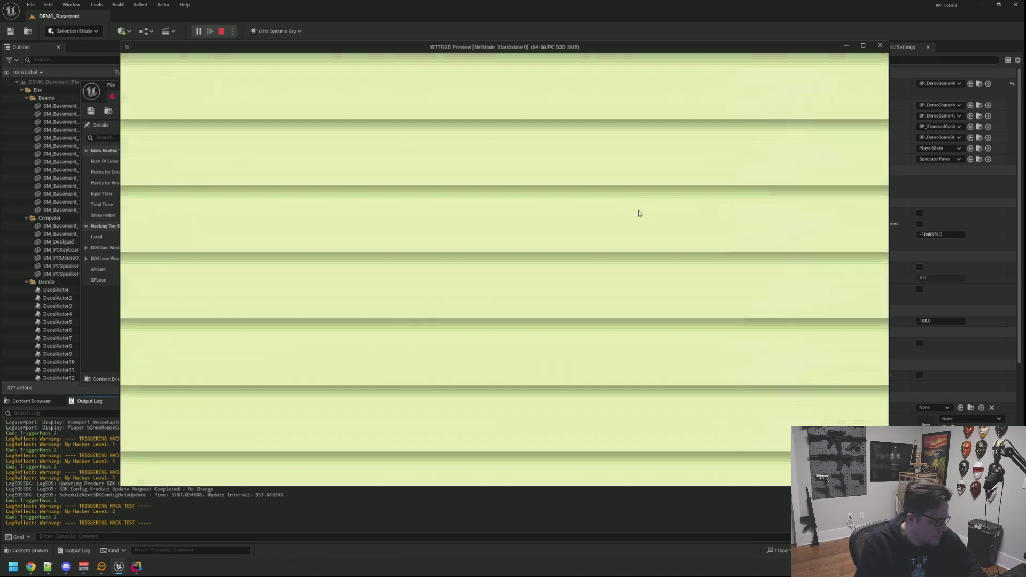
key(Escape)
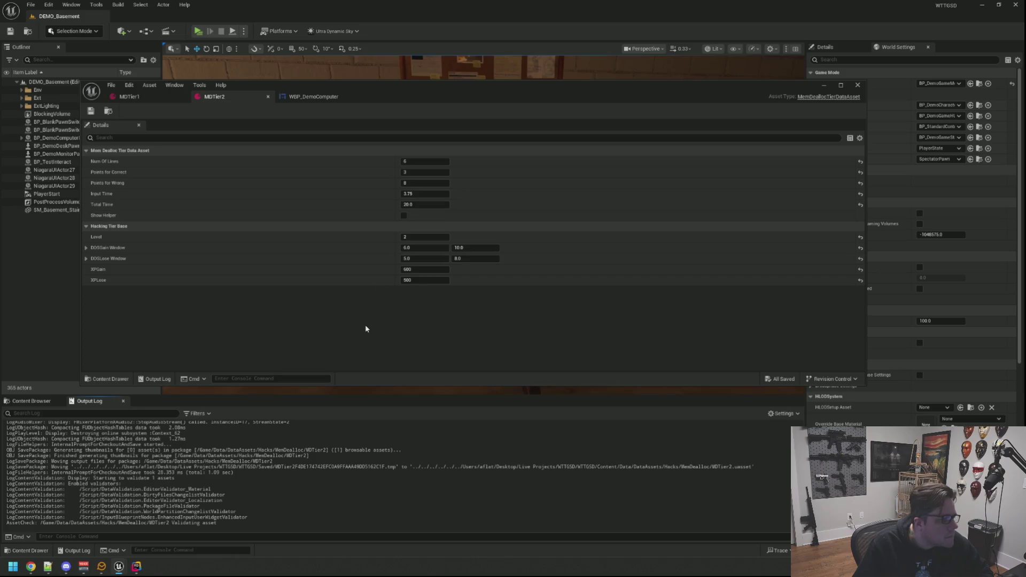
Step: Start a new preview, sit at the desk computer, and run TriggerHack 2
click(197, 31)
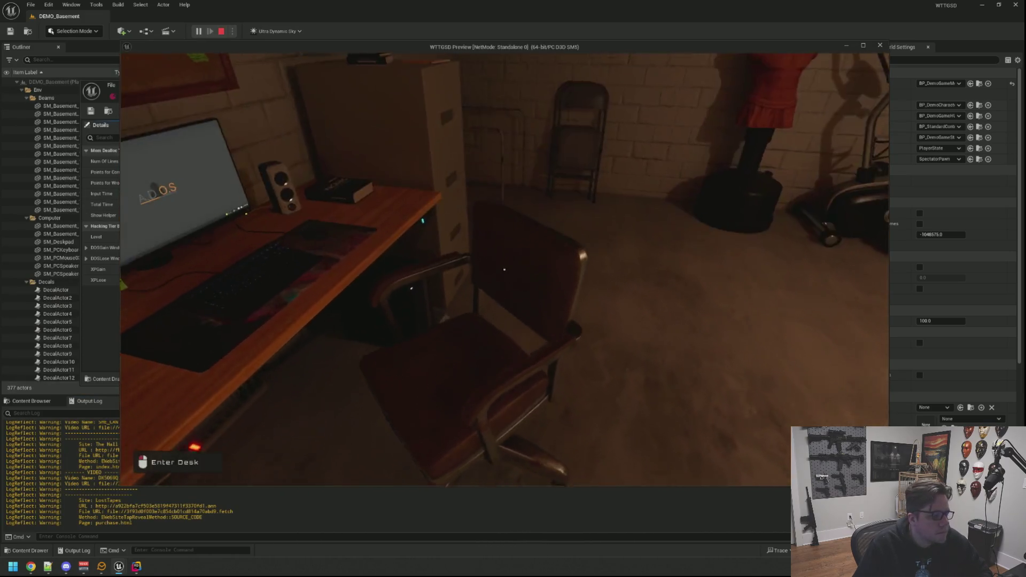
click(503, 269)
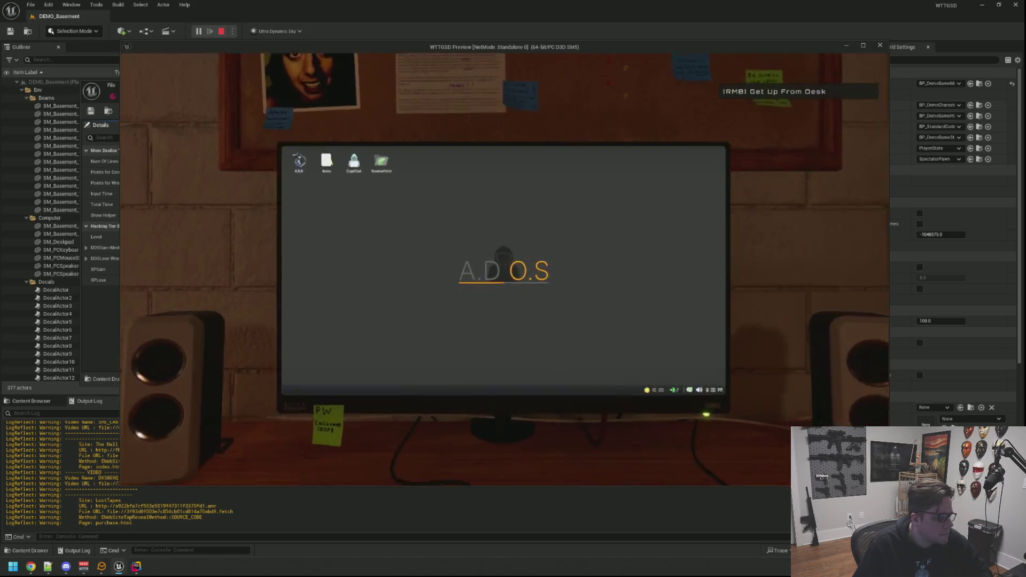
key(grave)
key(Up)
key(Return)
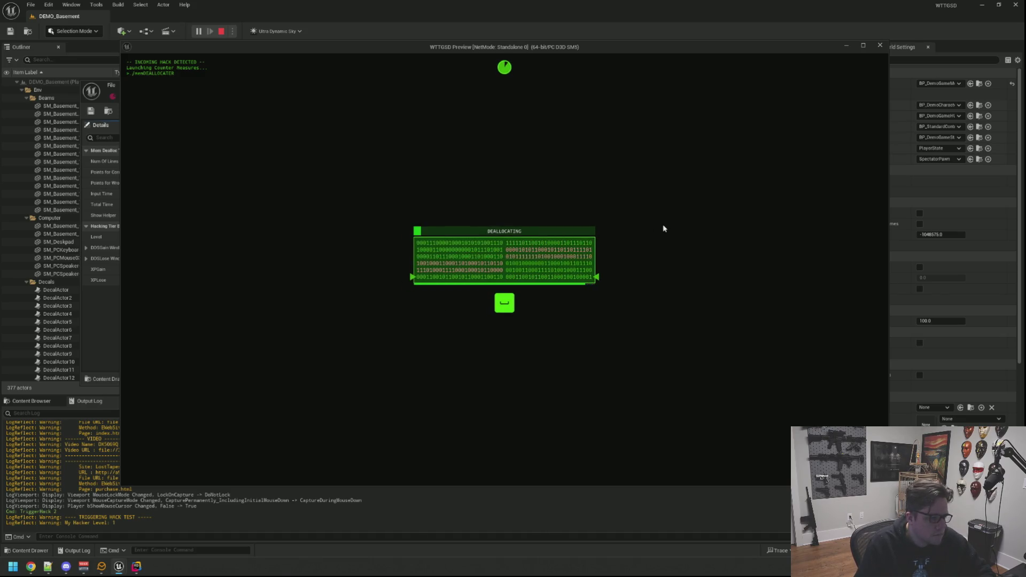
Step: Answer the DEALLOCATING prompts with Left and Space, then switch to JetBrains Rider
key(Left)
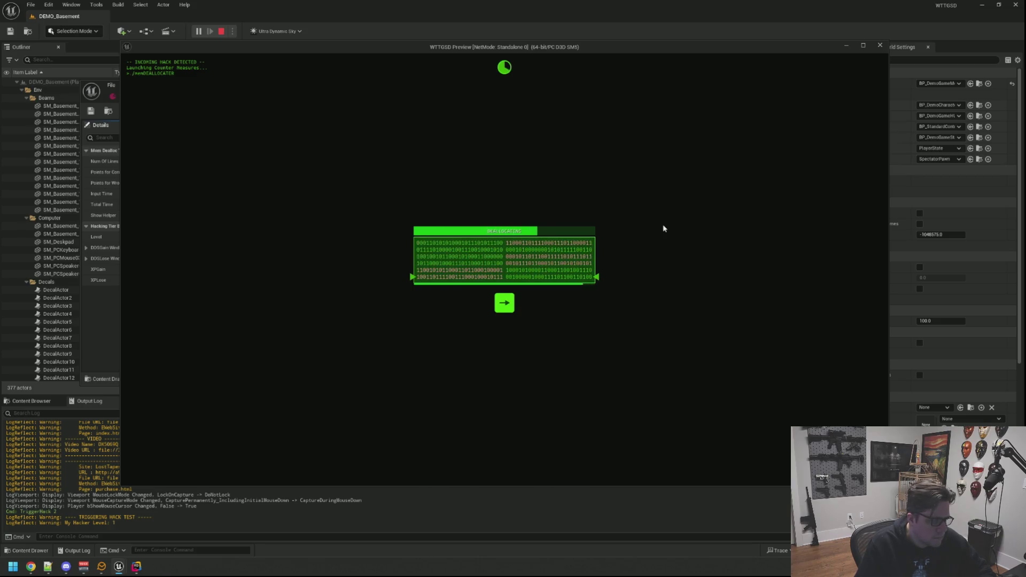
key(space)
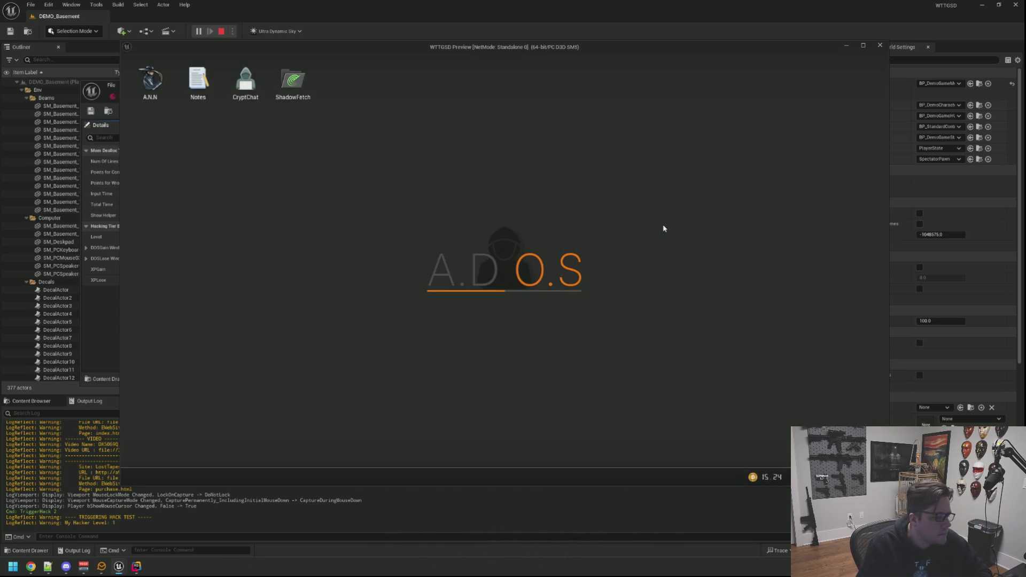
key(grave)
key(Up)
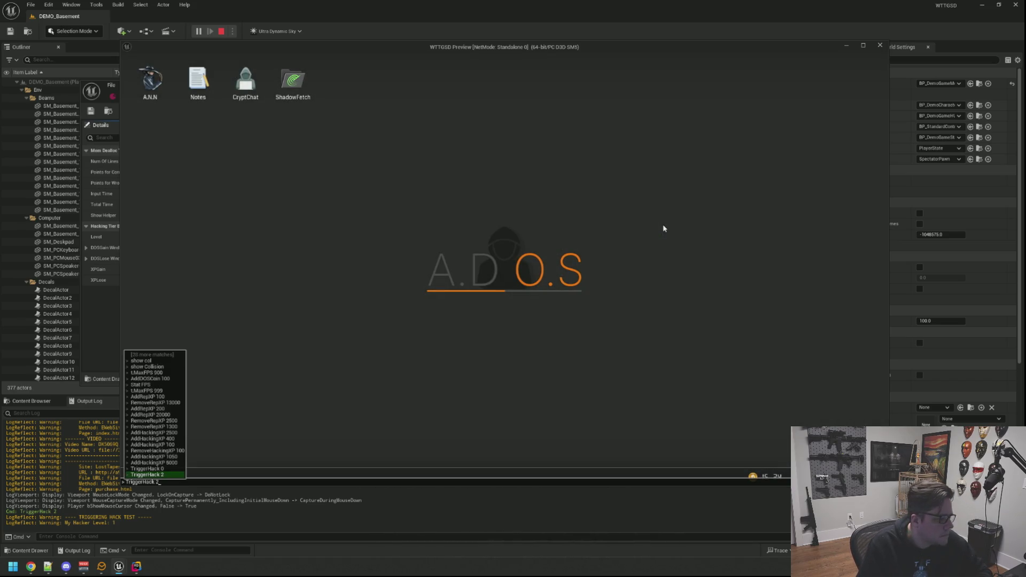
key(Escape)
key(Escape)
key(Escape)
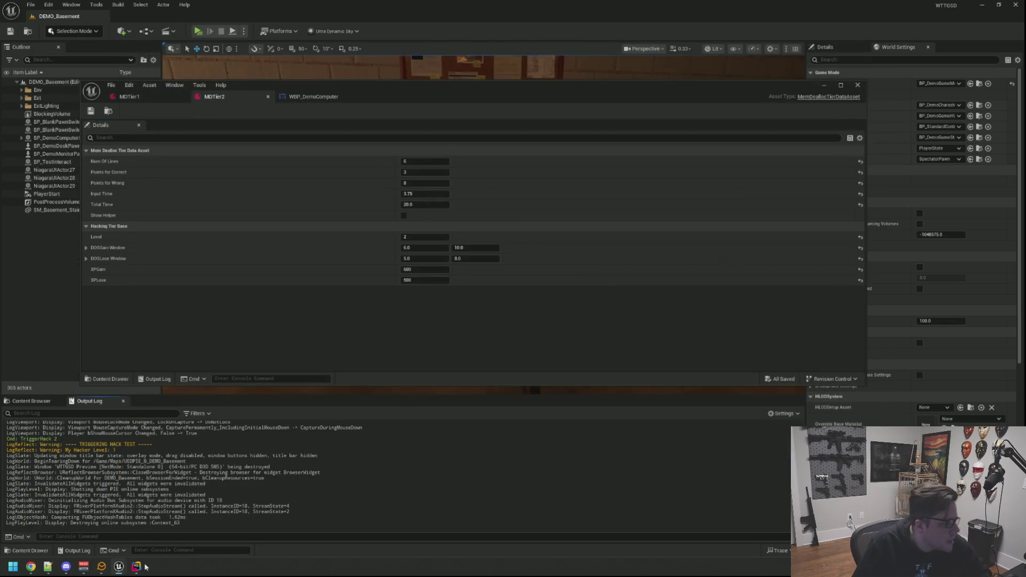
click(142, 564)
Step: Find and open WTTGSDCheatManager.cpp with Search Everywhere
click(658, 146)
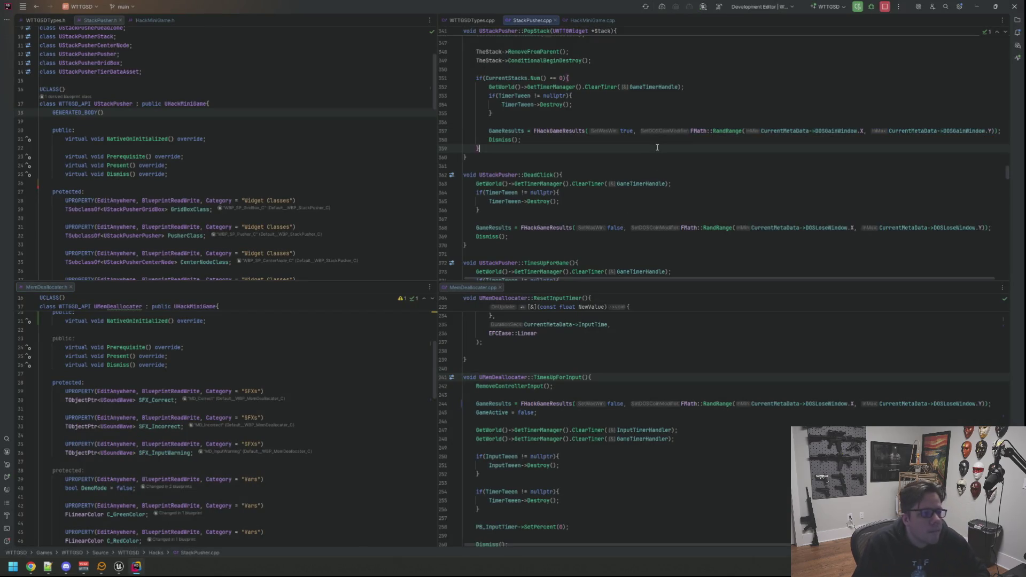
key(ctrl+t)
text(WTTS)
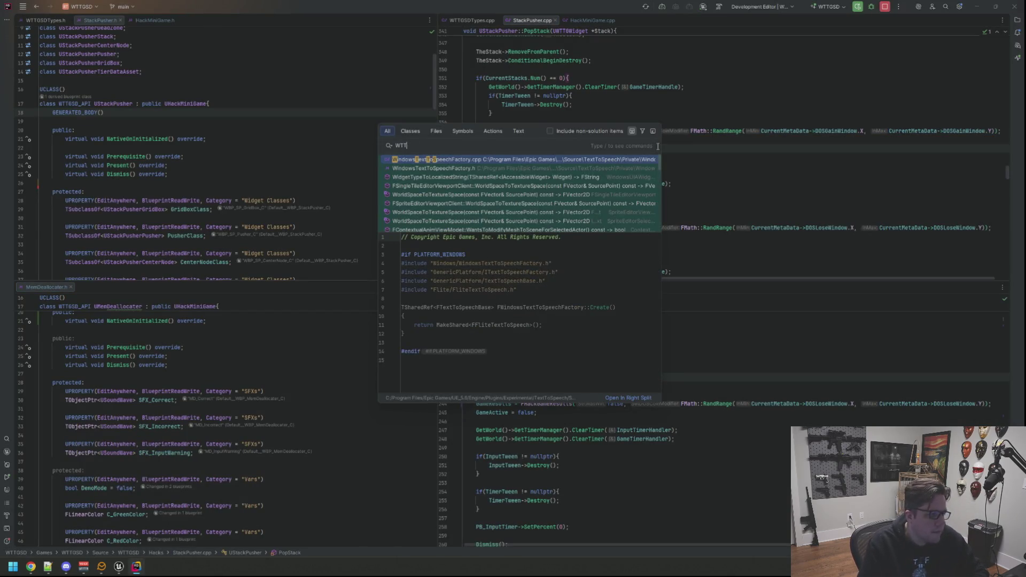
text(GSCC)
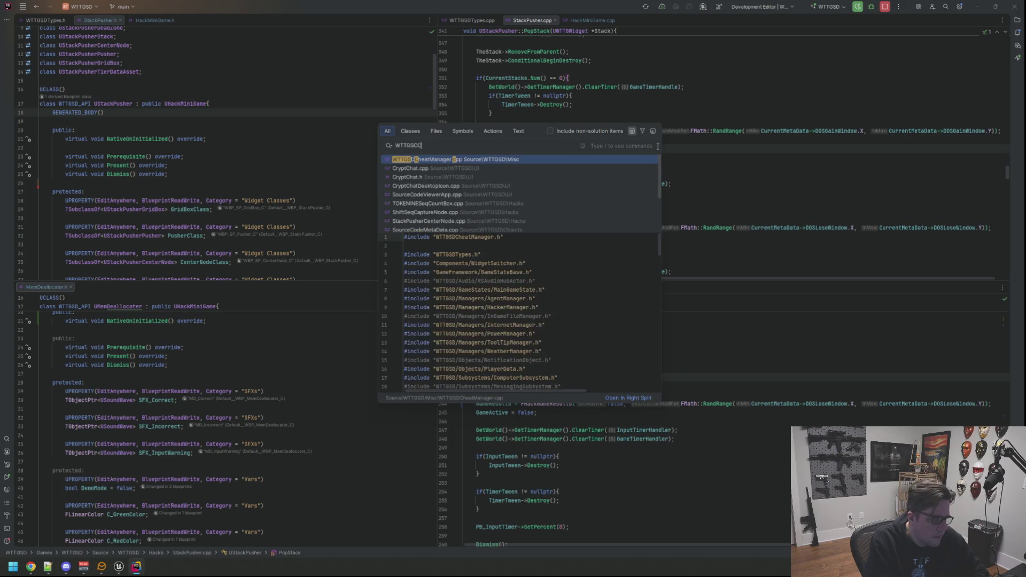
key(Return)
scroll(677, 153, down, 15)
scroll(678, 153, down, 1)
scroll(629, 178, up, 2)
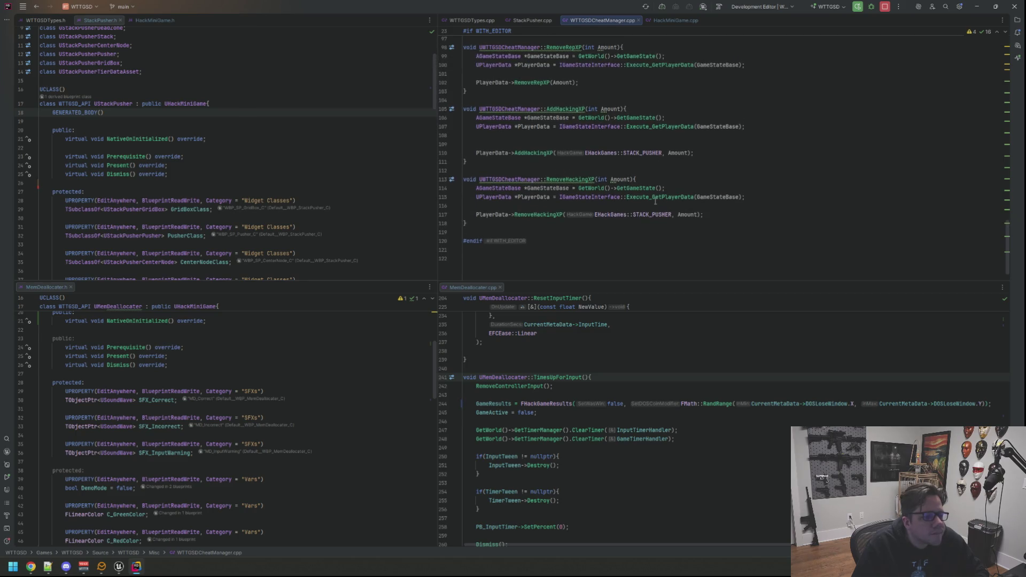
Step: Replace STACK_PUSHER with MEMDEALLOCATER on lines 110 and 117, then return to Unreal's MDTier2
click(661, 152)
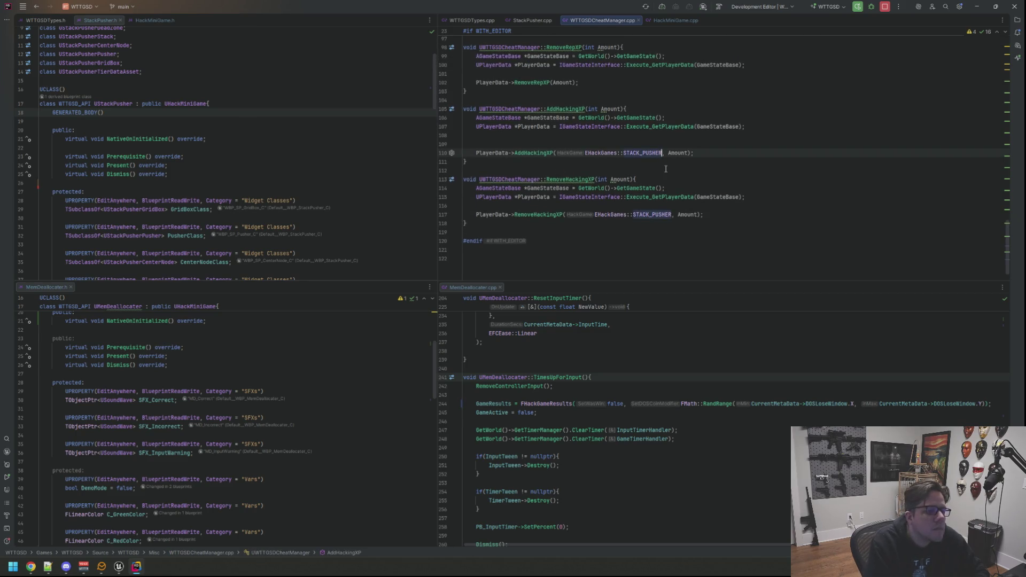
key(BackSpace)
key(BackSpace)
key(BackSpace)
key(BackSpace)
text(M)
key(Return)
double_click(640, 214)
text(MEMDEALLOCATER)
click(528, 241)
click(119, 566)
click(161, 536)
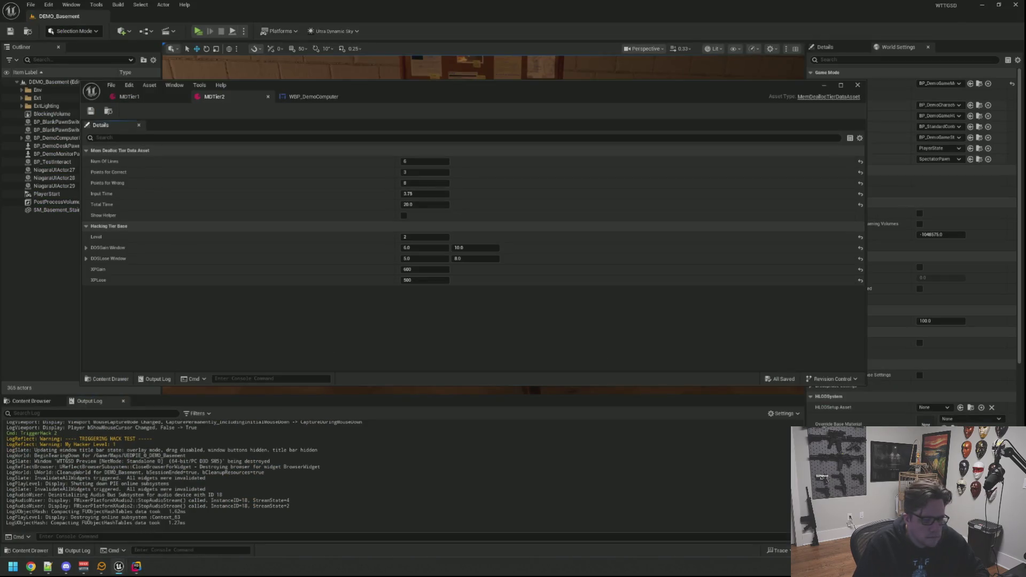
Step: Live-compile the cheat manager changes with Ctrl+Alt+F11, check the build log, and start a new preview
key(ctrl+alt+F11)
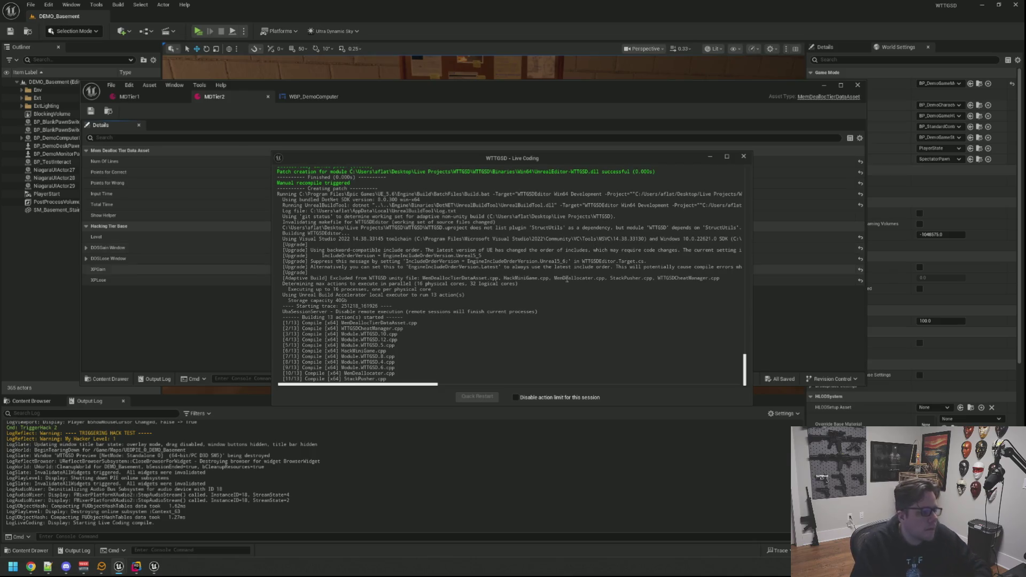
drag(277, 272, 462, 340)
click(452, 304)
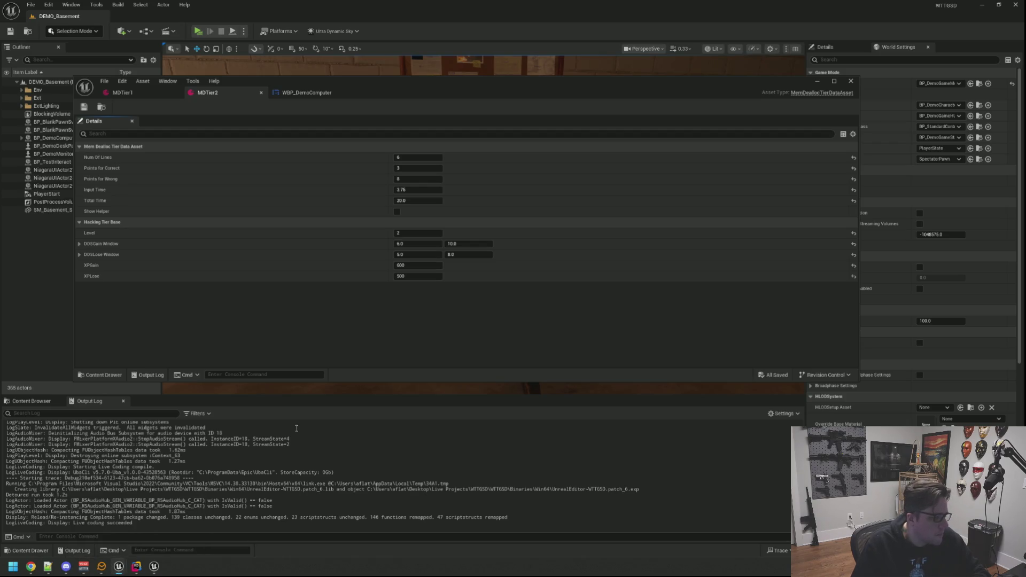
click(197, 31)
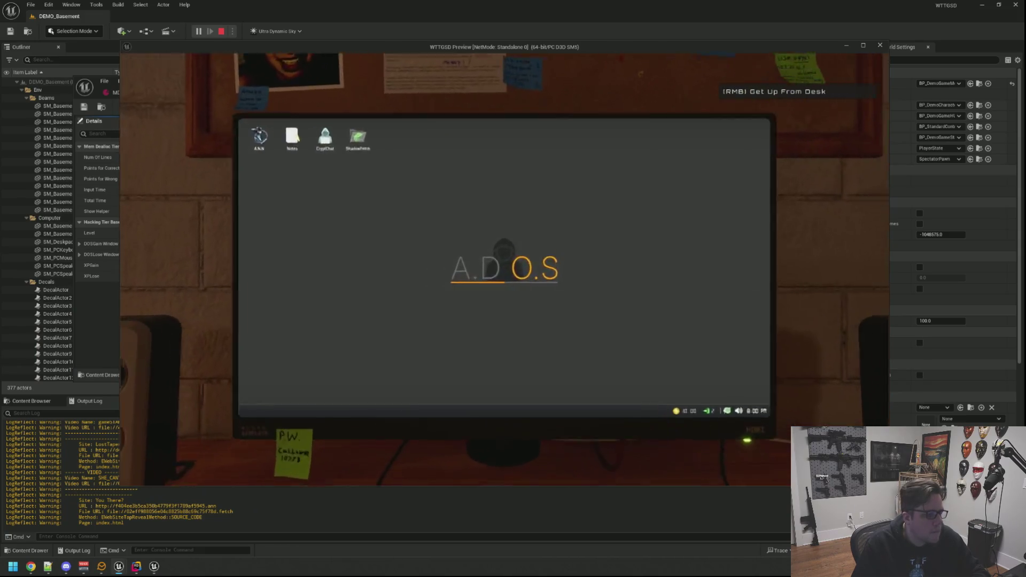
Step: Run TriggerHack 2 from the console, then end the play session
key(grave)
key(Up)
key(Return)
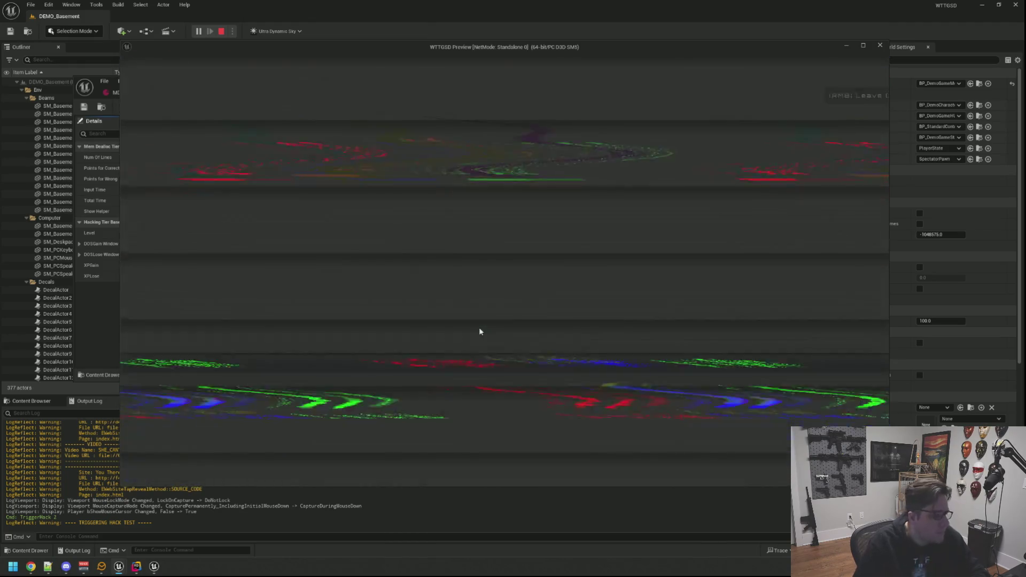
key(Escape)
Step: Restart play and grant 1200 hacking XP with the addh console command
click(199, 31)
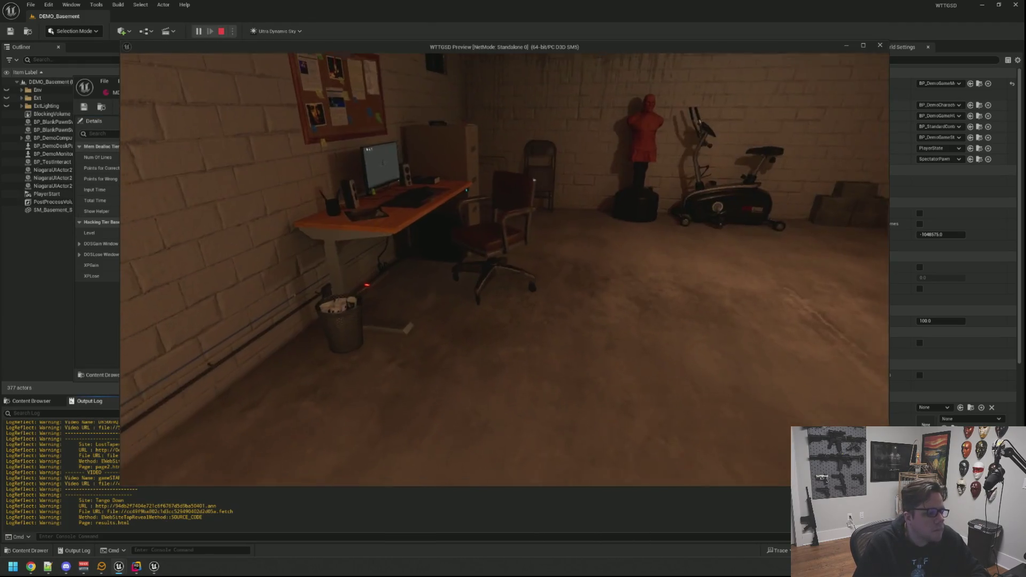
key(grave)
text(addh 1200)
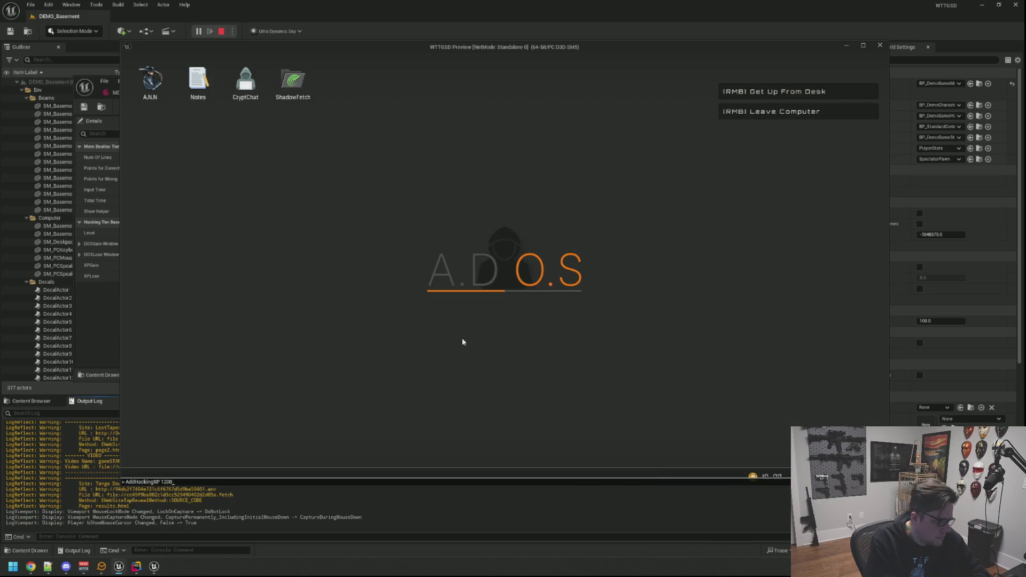
key(Return)
key(Return)
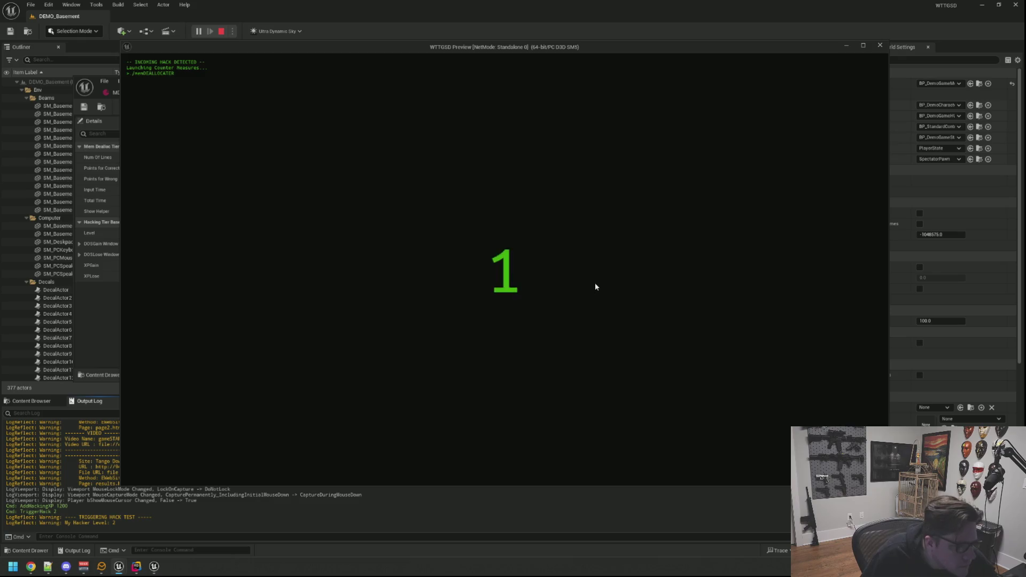
Step: Clear the deallocation round with six Space answers to HACK BLOCKED, then launch TriggerHack 2 again
key(space)
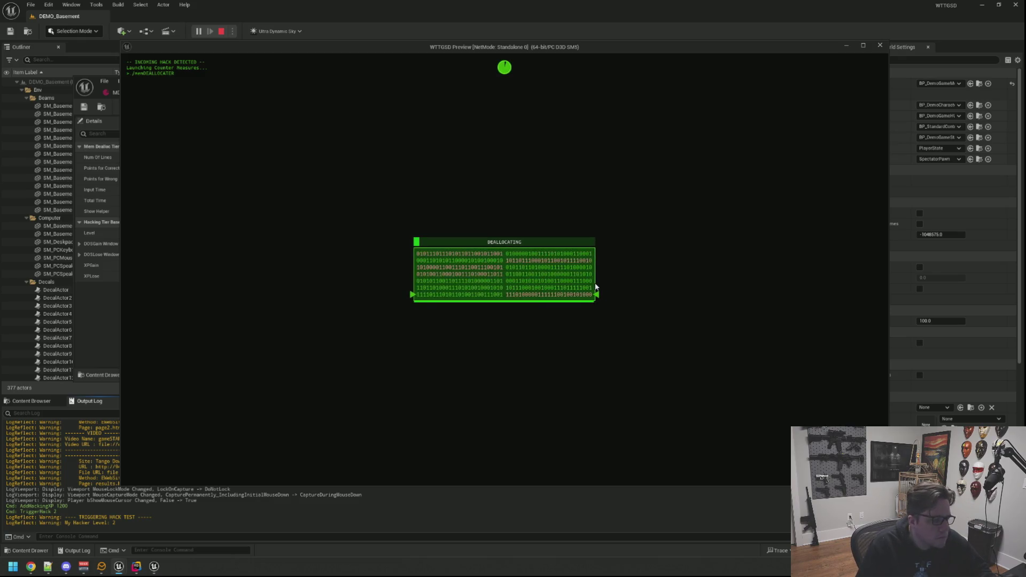
key(space)
key(space)
key(space)
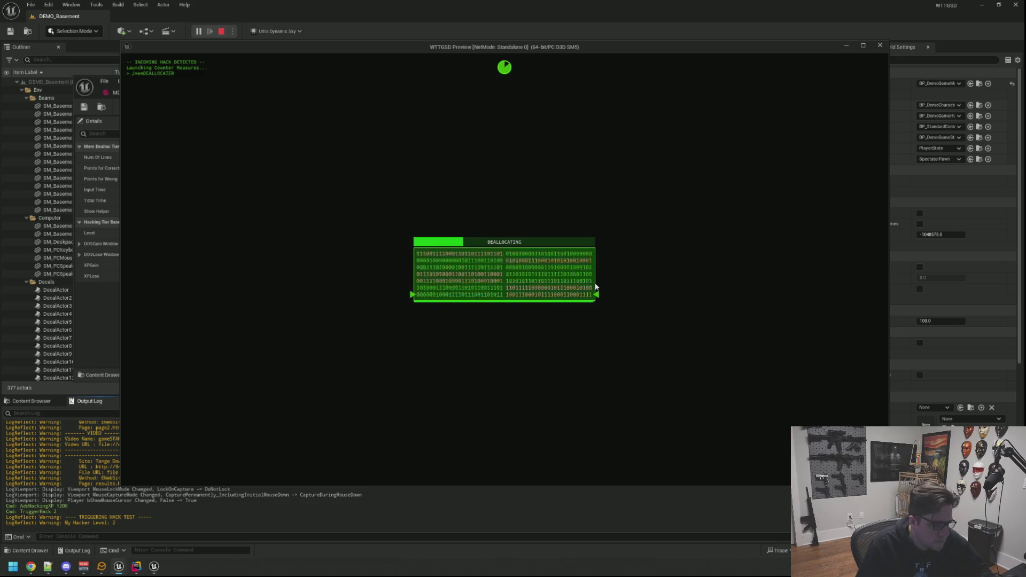
key(space)
key(space)
key(space)
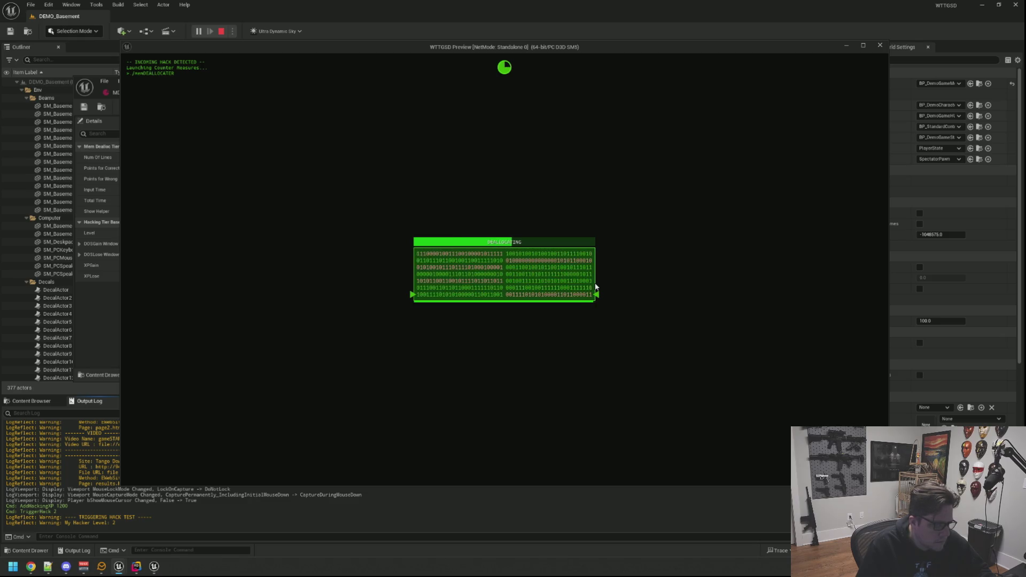
key(space)
key(space)
key(space)
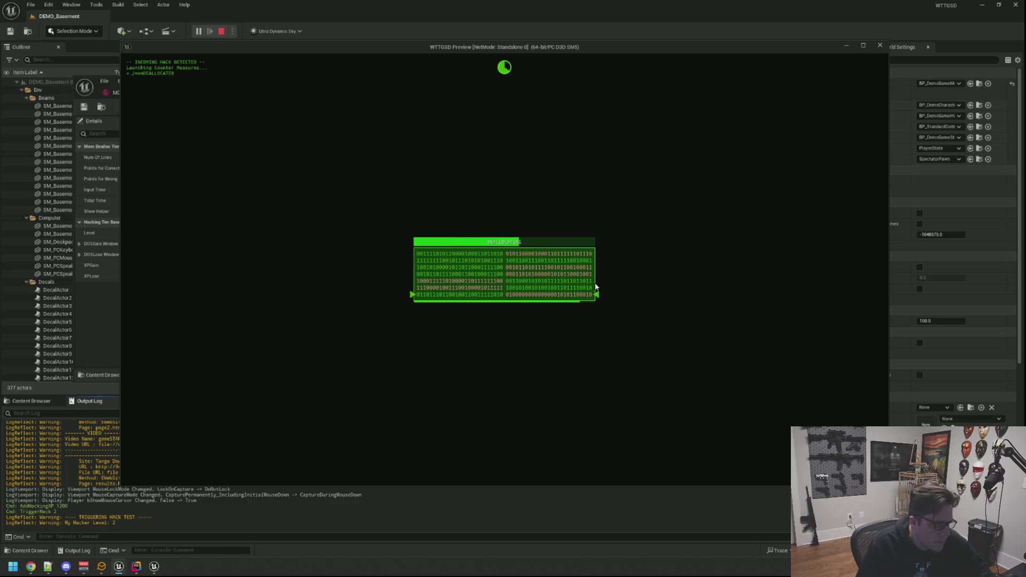
key(space)
key(space)
key(space)
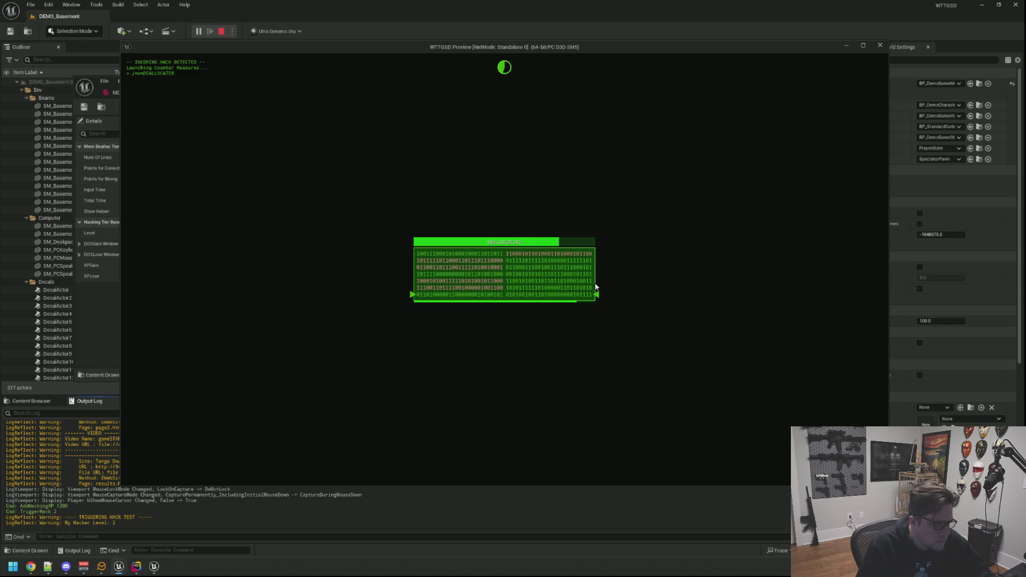
key(space)
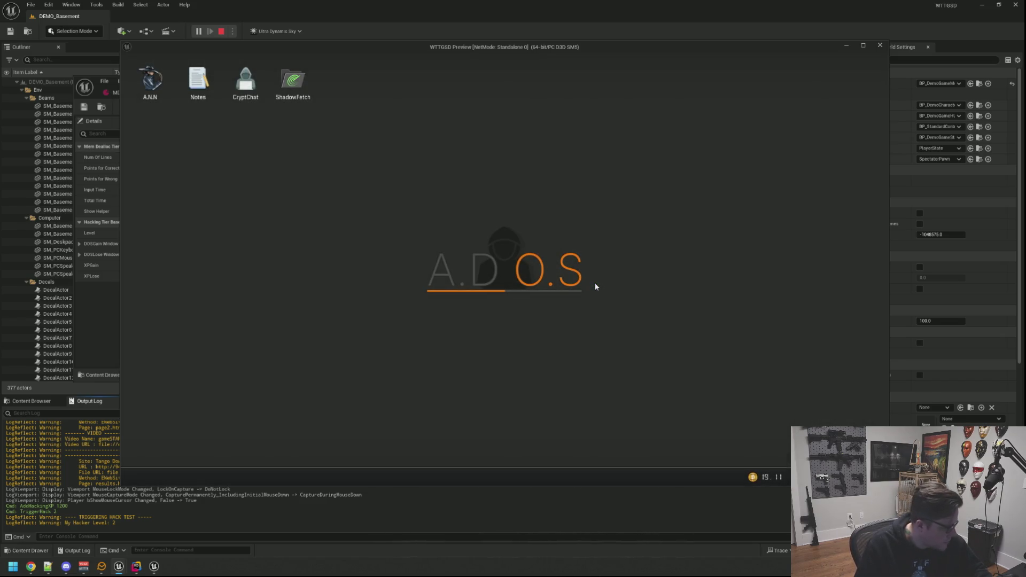
key(grave)
key(Up)
key(Return)
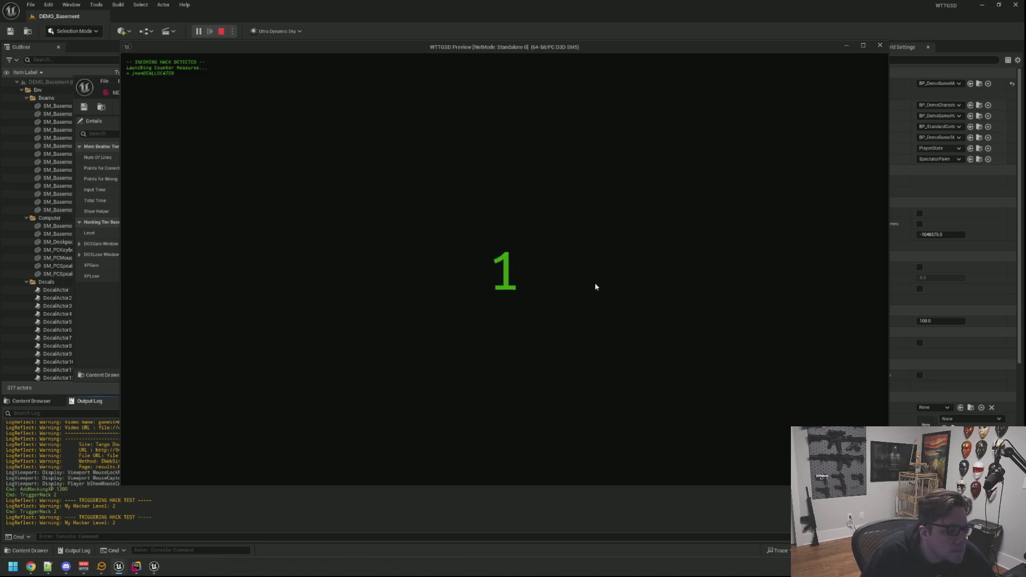
Step: Deallocate the memory line with Space until HACK BLOCKED, then bring up the console
key(space)
key(space)
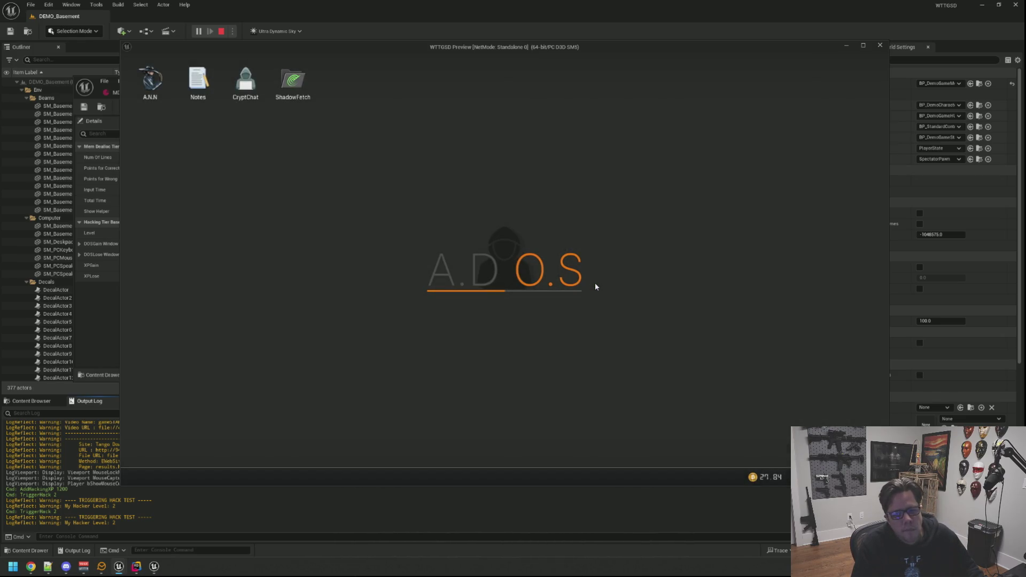
key(grave)
Step: Rerun TriggerHack 2 twice from console history, play both rounds, then stop the preview
key(Up)
key(Return)
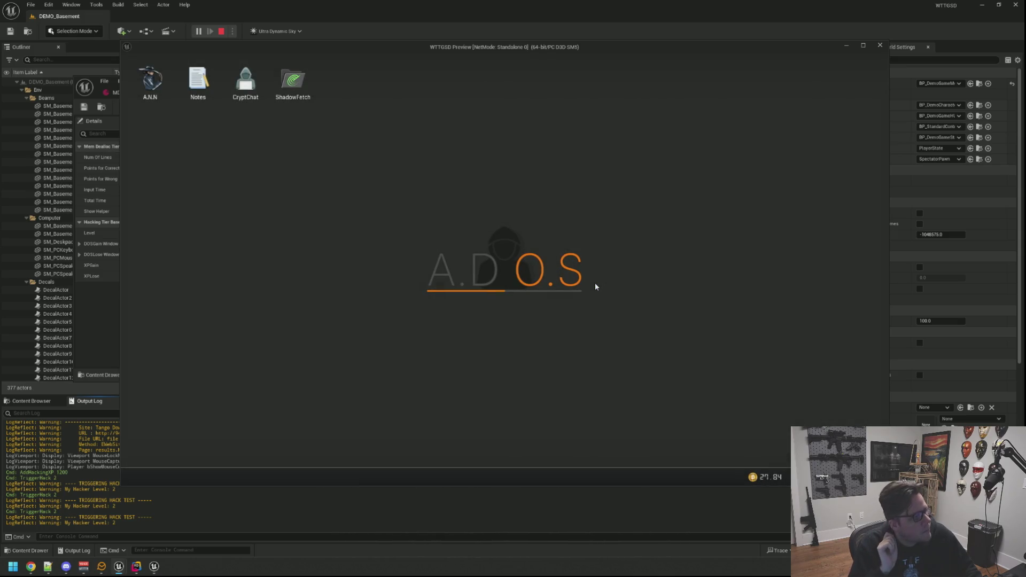
key(grave)
key(Up)
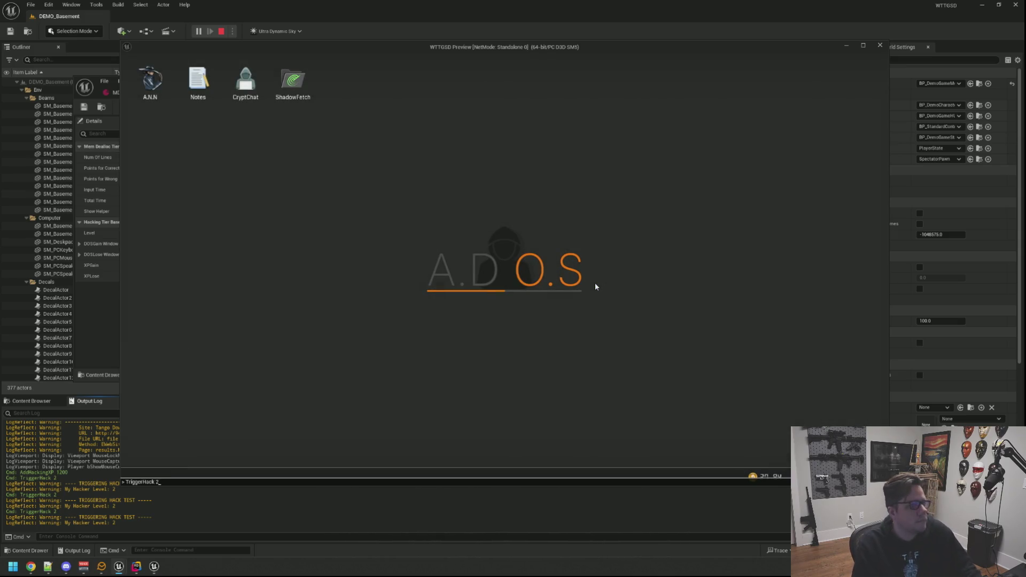
key(Return)
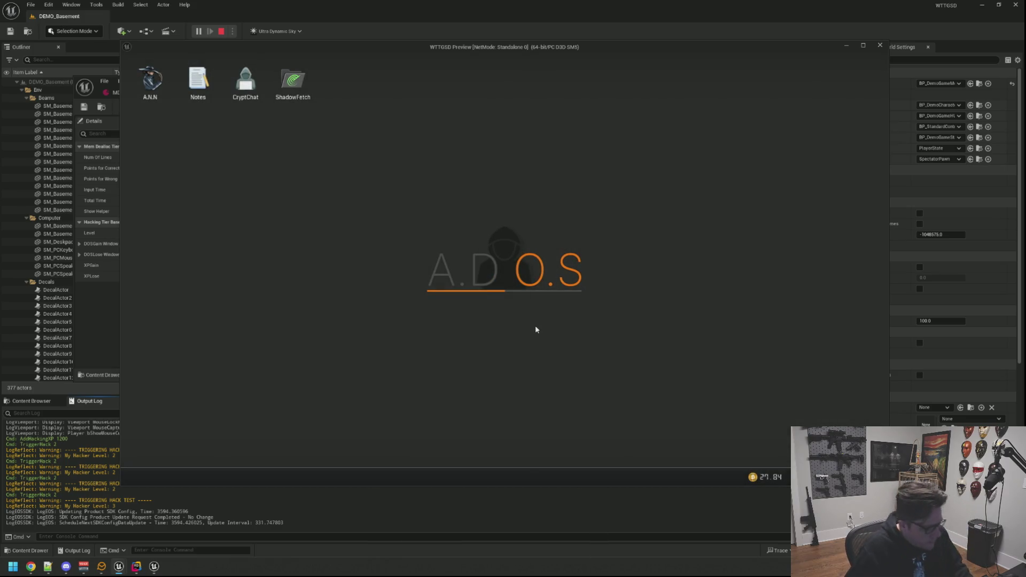
key(Escape)
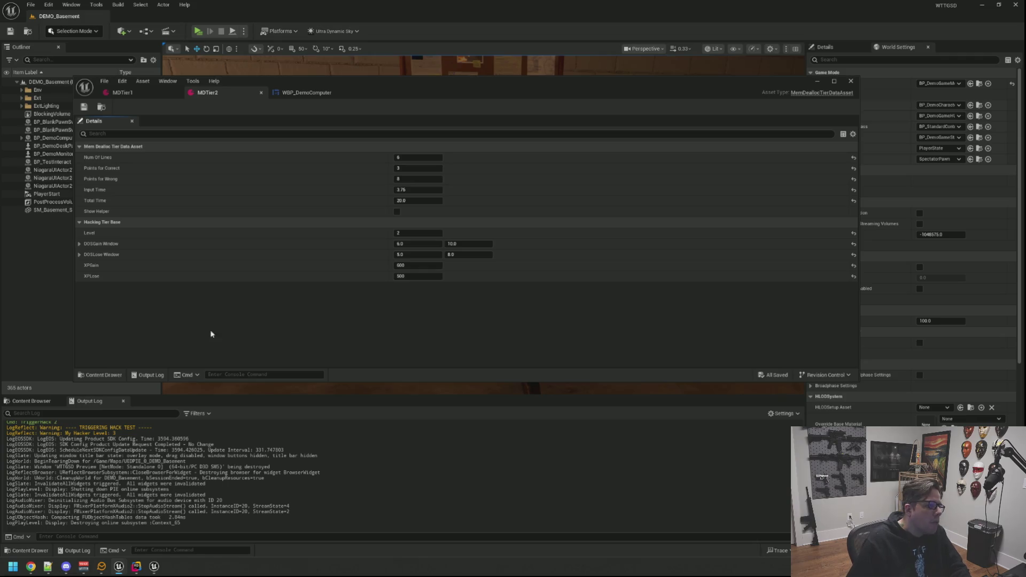
Step: Duplicate MDTier2 as MDTier3, save it, and open it for editing
click(31, 400)
click(159, 454)
key(ctrl+d)
key(Return)
key(ctrl+s)
double_click(202, 459)
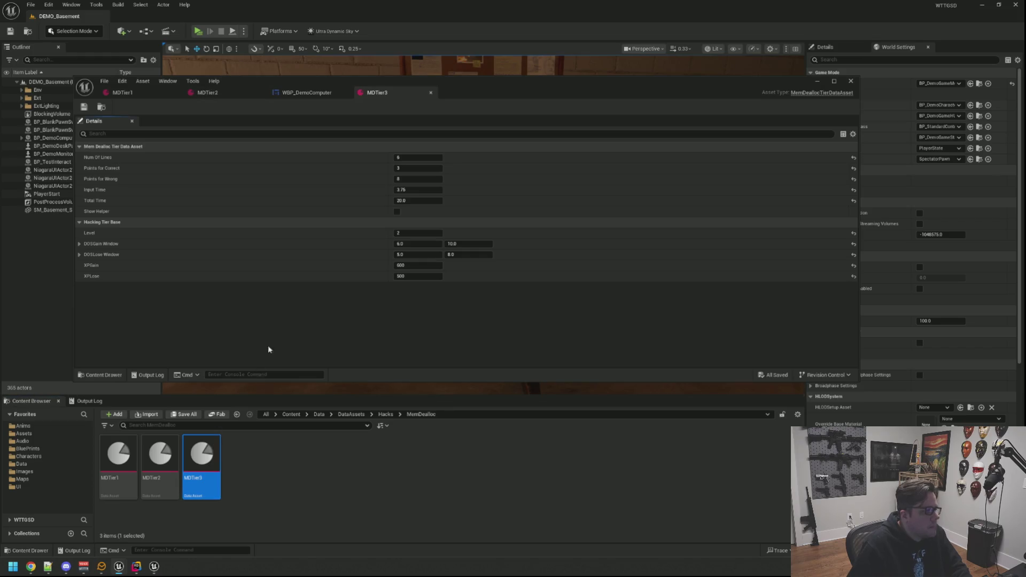
Step: Set MDTier3's Points for Wrong to 10, Input Time 3.5, Total Time 25, and save
click(428, 158)
text(11)
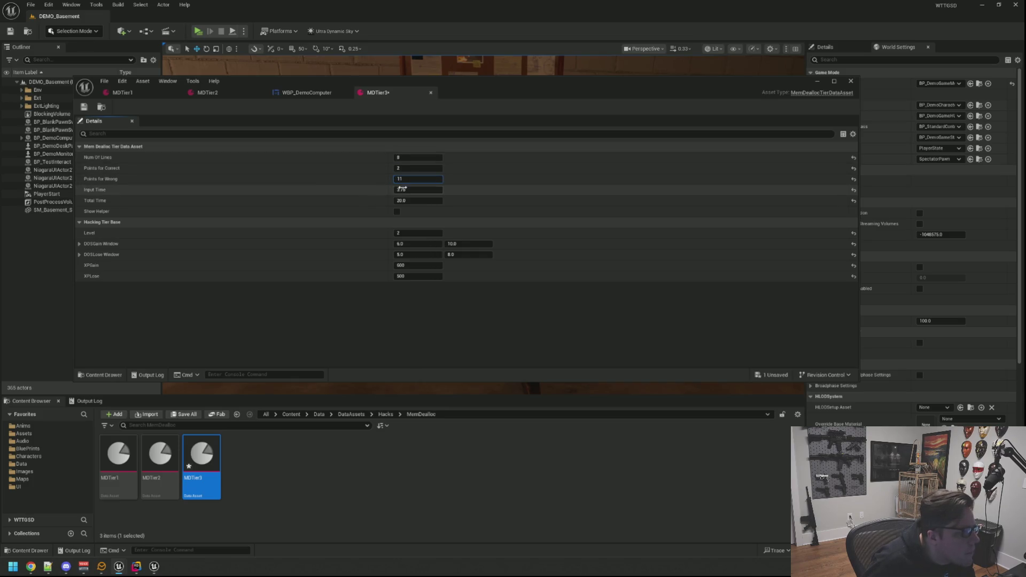
click(414, 180)
click(362, 189)
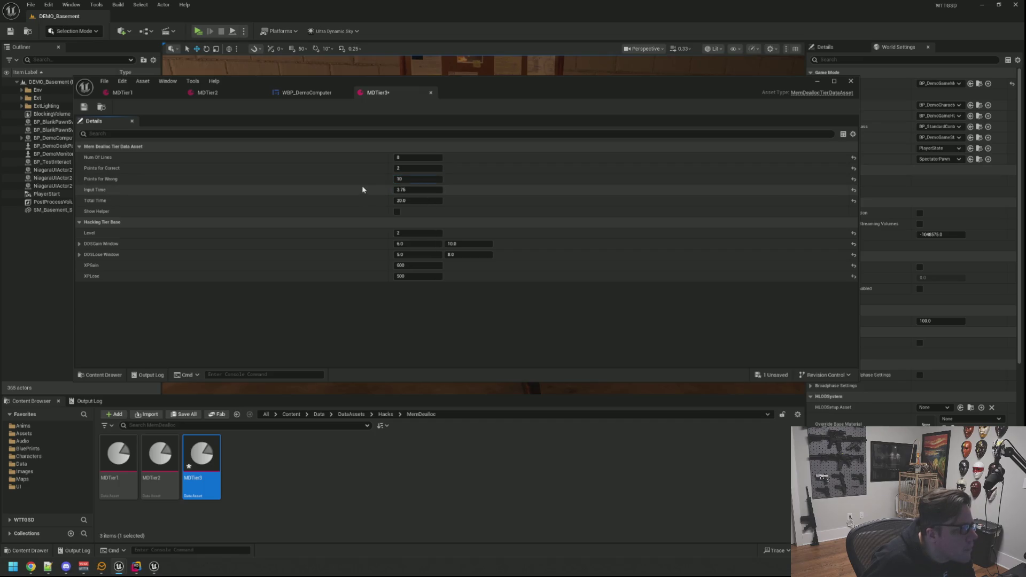
click(415, 188)
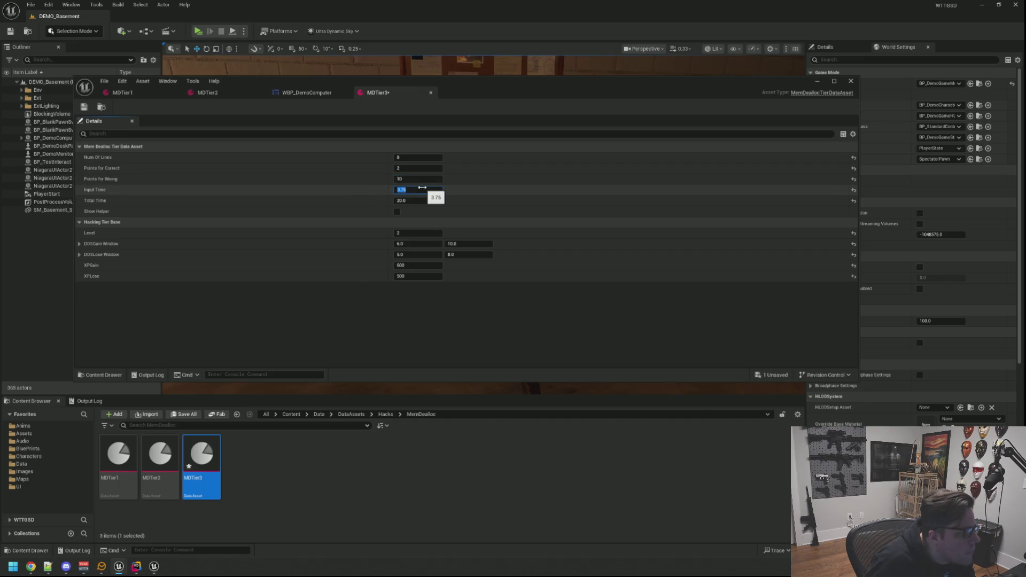
text(3.5)
click(425, 201)
text(25)
key(Return)
click(353, 194)
click(84, 107)
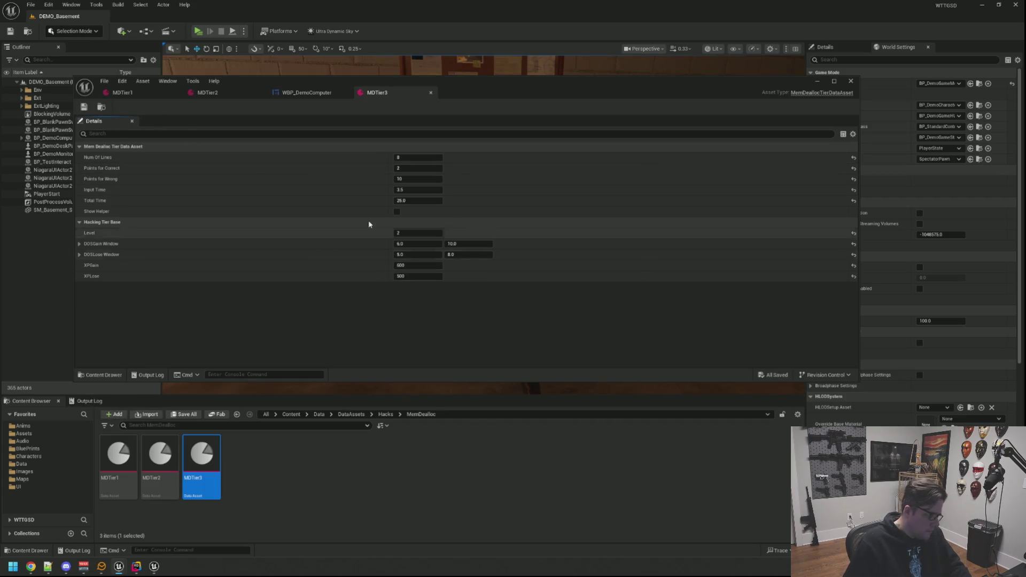
Step: Set Level 3, DOSGain 26–40, DOSLose 30–50, XPGain 600, XPLose 500, and save MDTier3
click(408, 232)
text(3)
key(Tab)
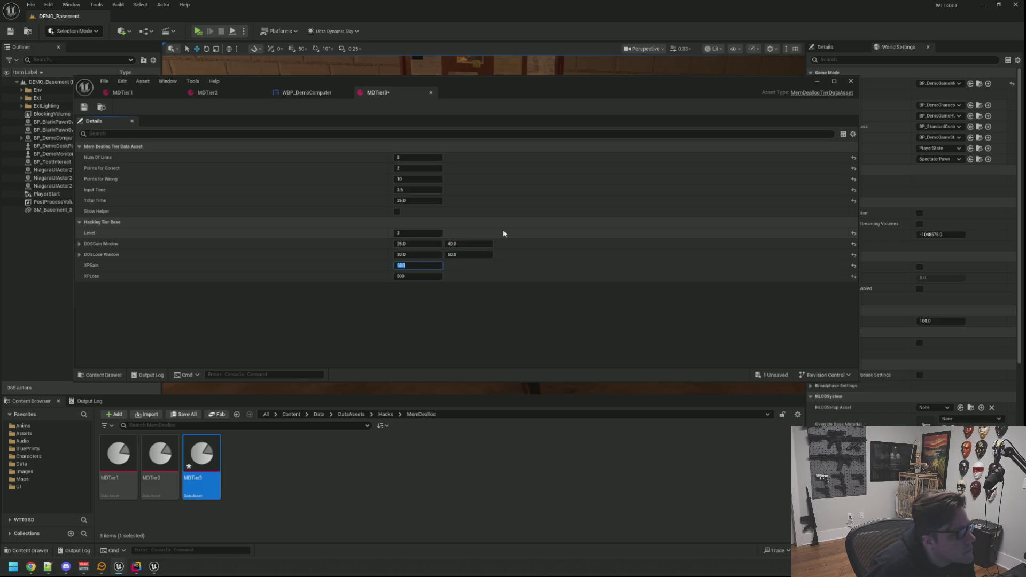
text(00)
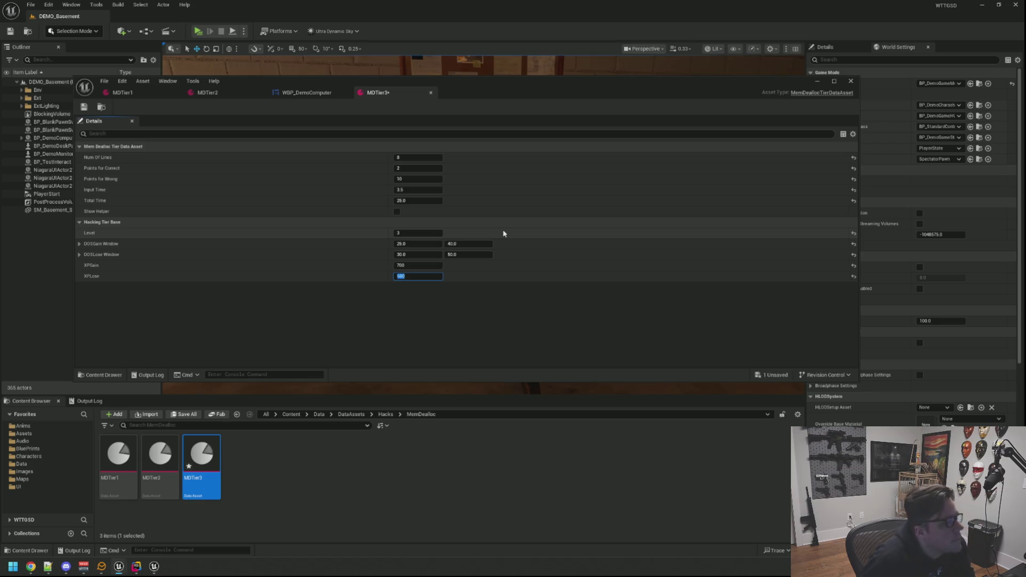
click(419, 265)
text(600)
key(Tab)
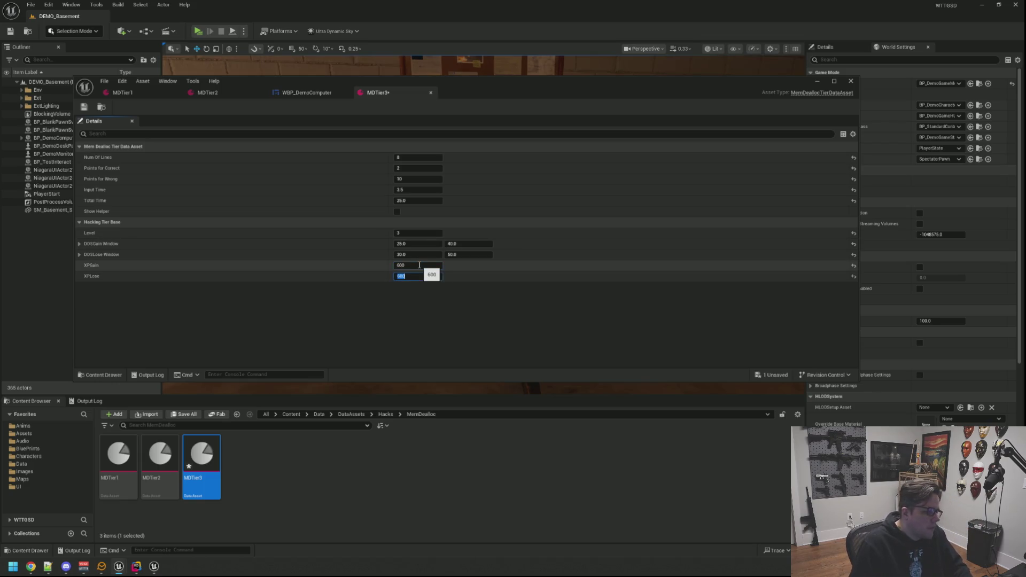
key(Return)
key(ctrl+s)
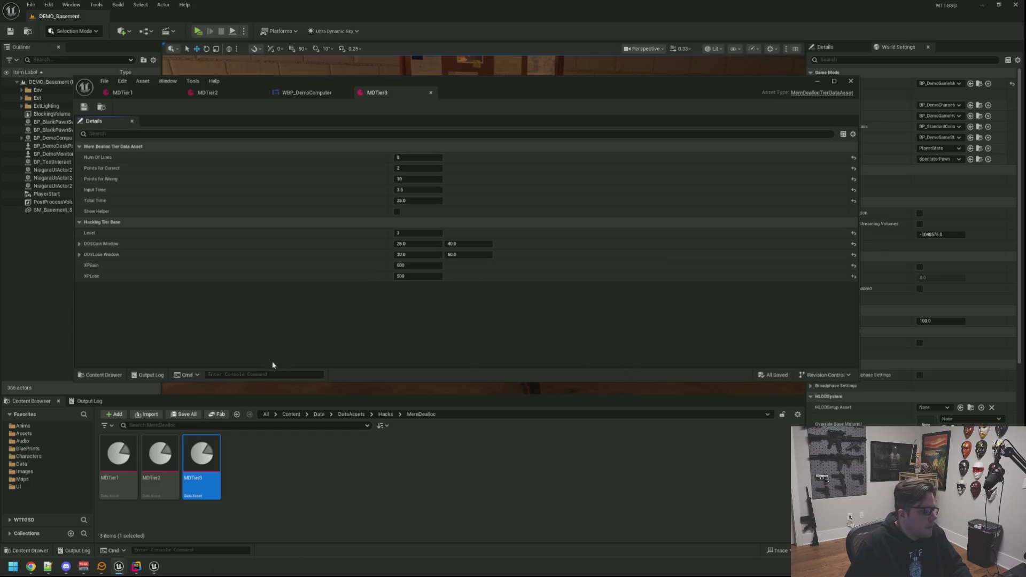
key(ctrl+p)
text(WBP_DemoCom)
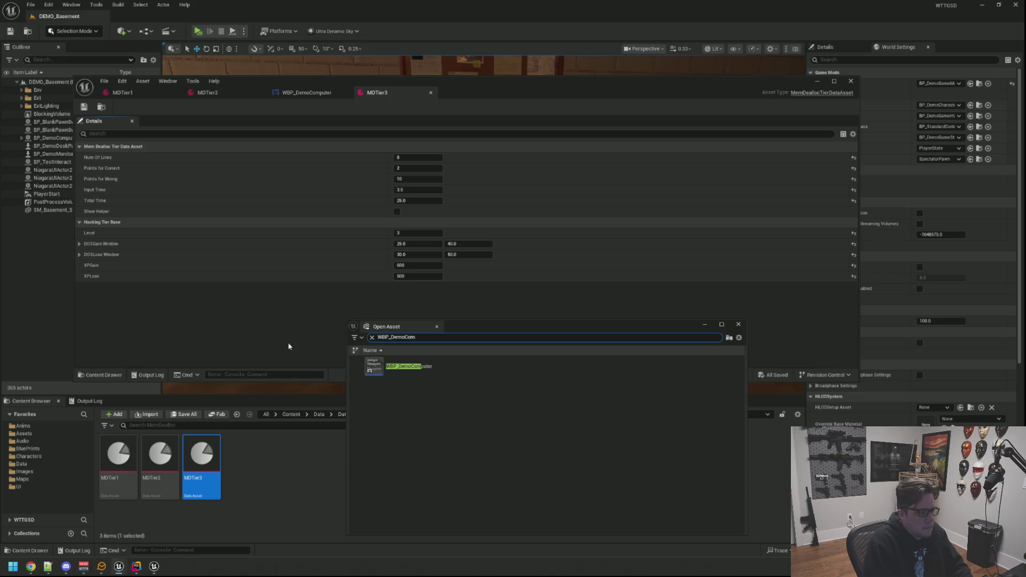
Step: Open WBP_DemoComputer and select the WBP Mem Deallocater widget under CP_Main
key(Down)
key(Return)
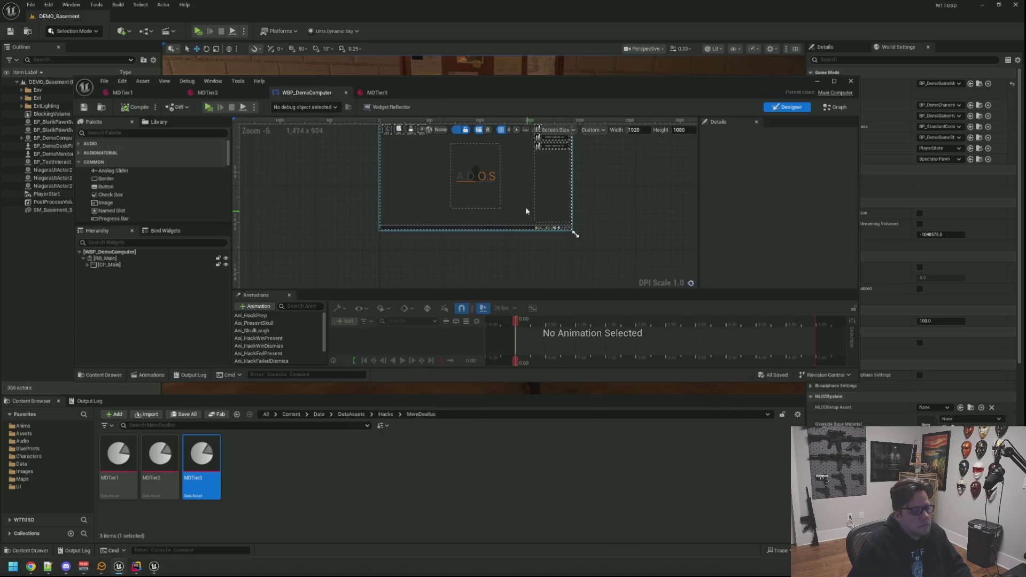
click(123, 265)
click(87, 265)
click(128, 291)
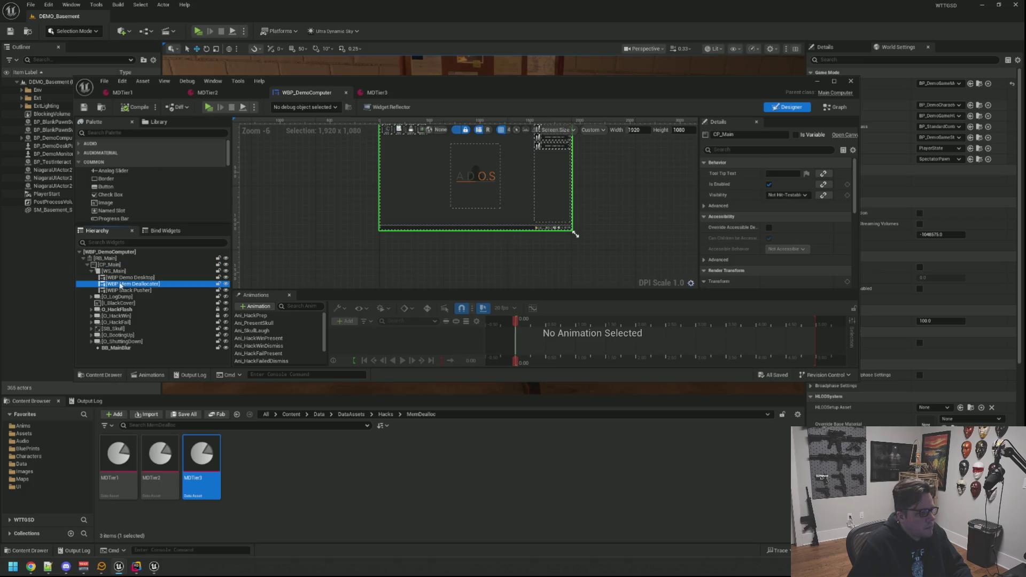
scroll(778, 222, down, 5)
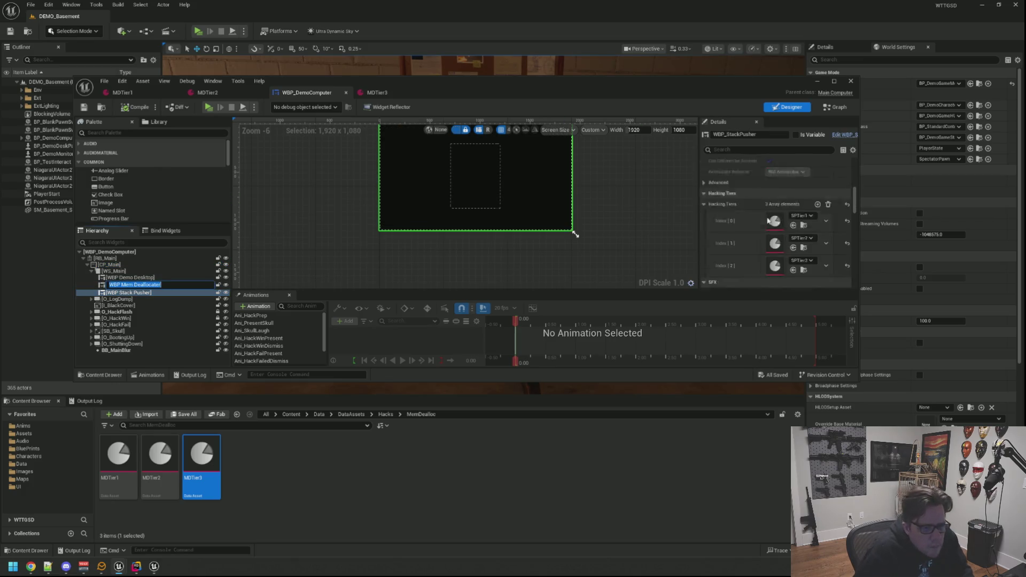
click(148, 280)
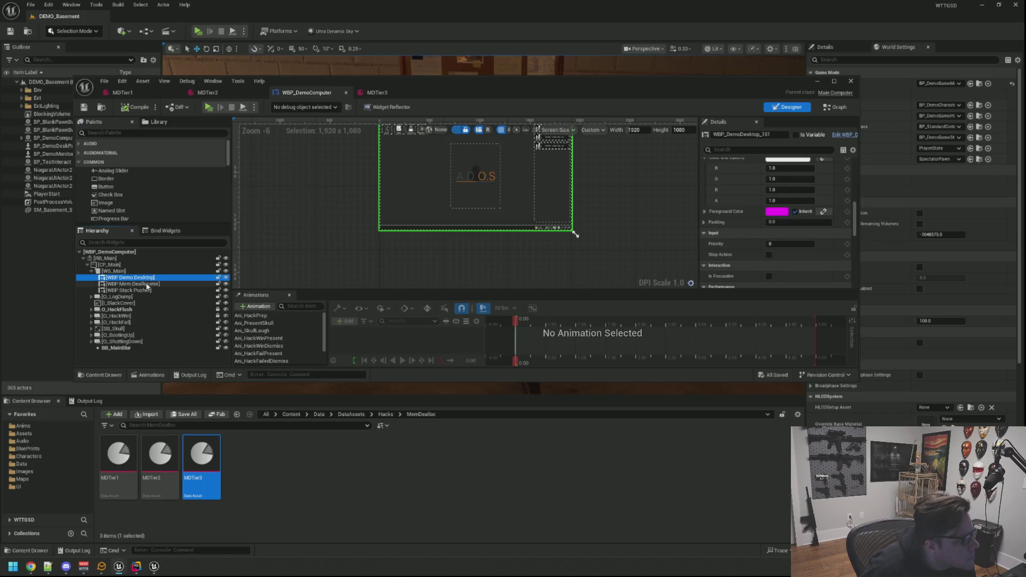
scroll(806, 221, down, 5)
scroll(807, 221, up, 2)
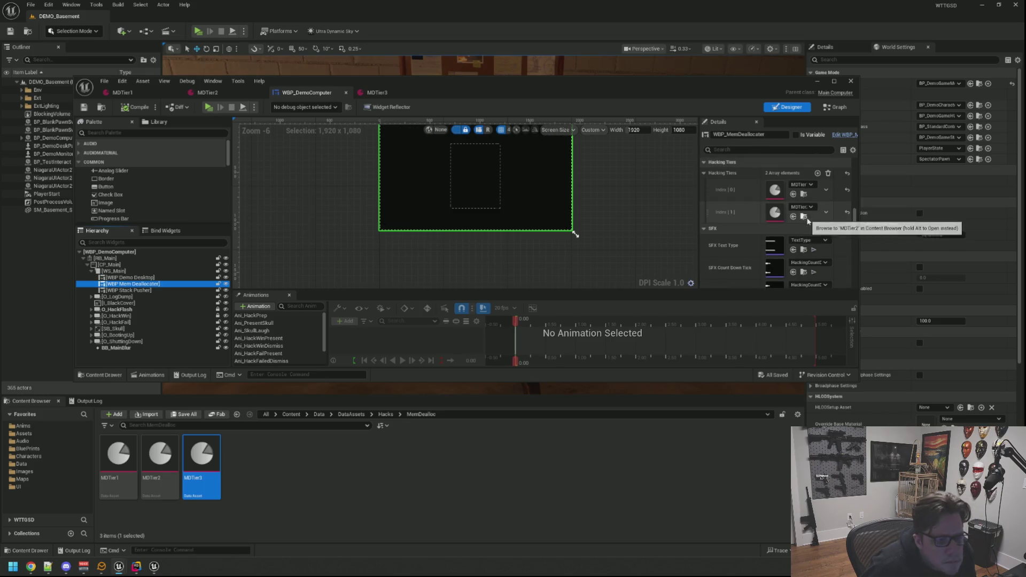
Step: Add MDTier3 as Hacking Tiers Index[2], compile and save, then close the widget blueprint
click(816, 173)
mouse_move(202, 454)
mouse_down()
mouse_move(810, 267)
mouse_move(775, 235)
mouse_up()
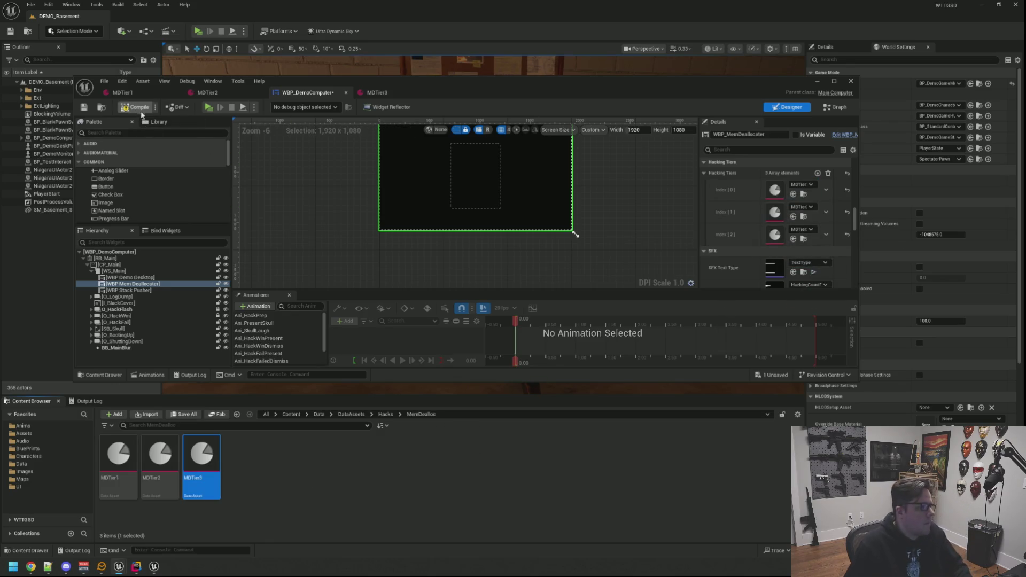
click(84, 107)
click(293, 242)
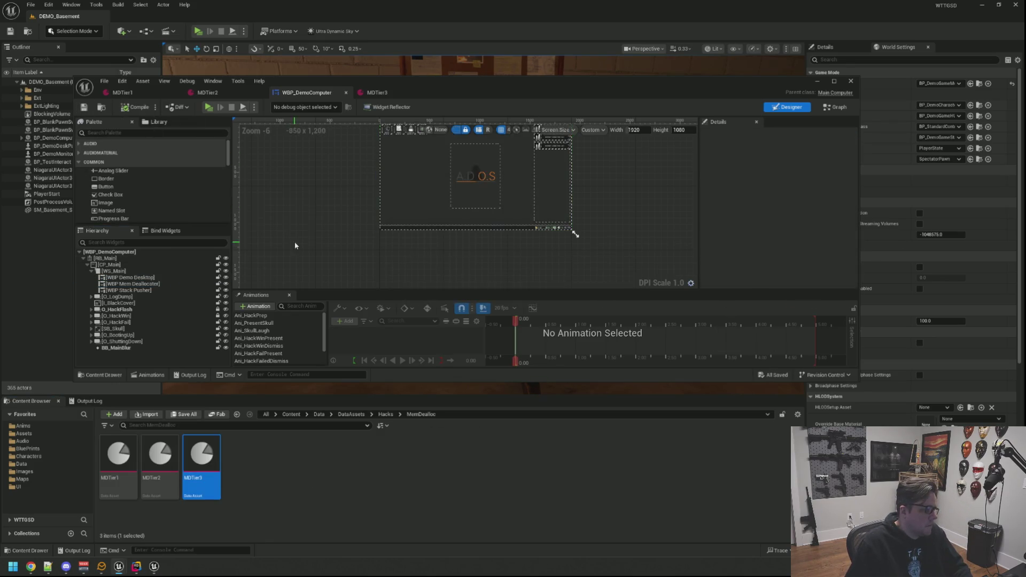
click(850, 82)
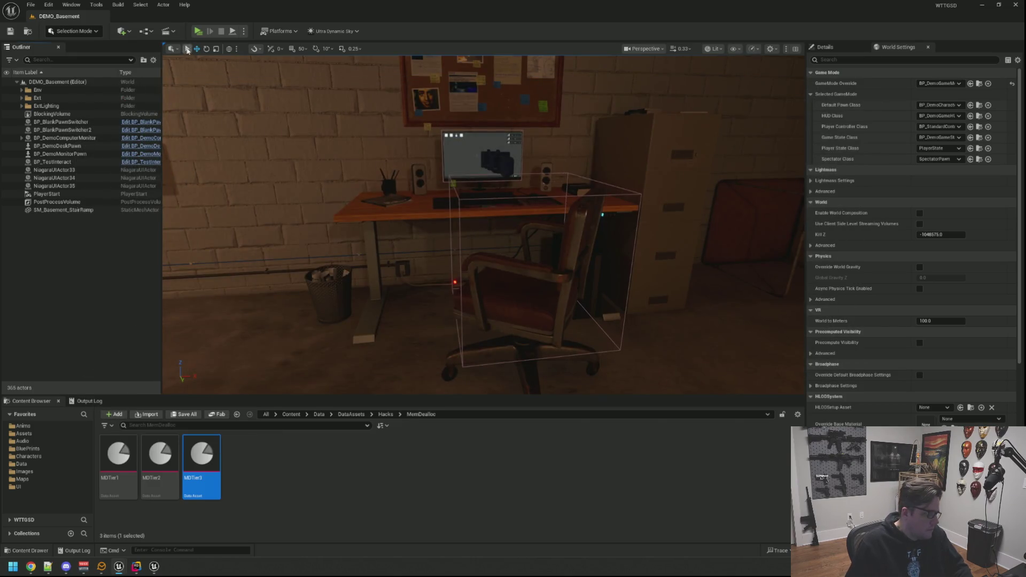
Step: Start a play-in-editor session of the level and bring the game preview to the front
click(196, 33)
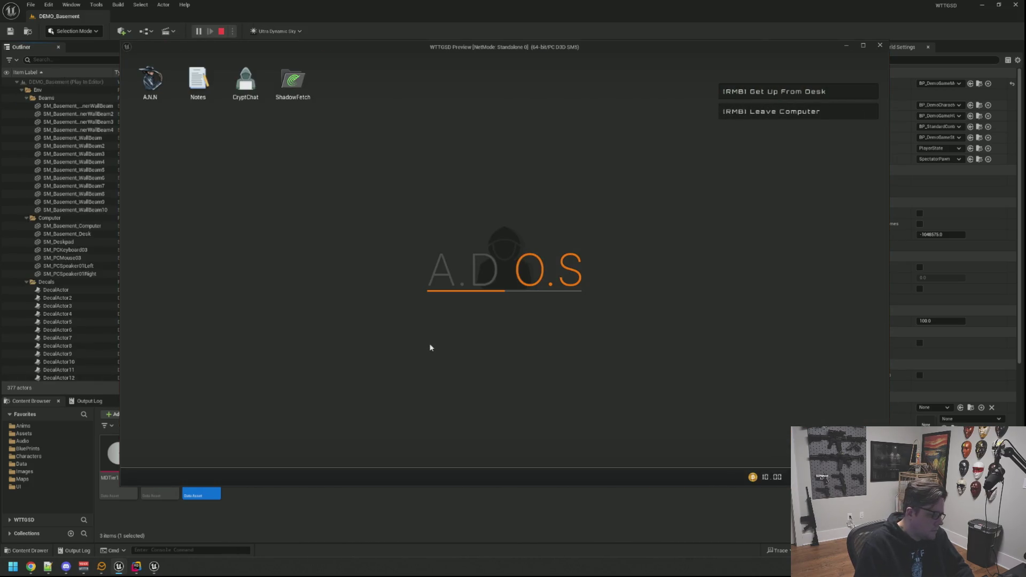
key(Escape)
click(90, 401)
mouse_move(128, 570)
click(156, 521)
Step: From the console history, run AddHackingXP 1200, then TriggerHack 2
key(grave)
key(Up)
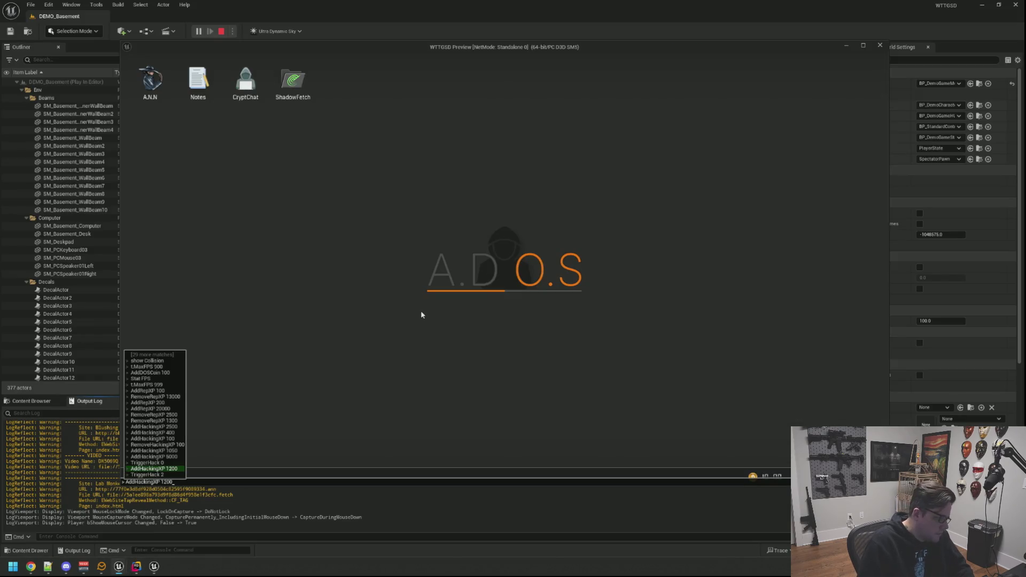
key(Return)
key(grave)
key(Up)
key(Up)
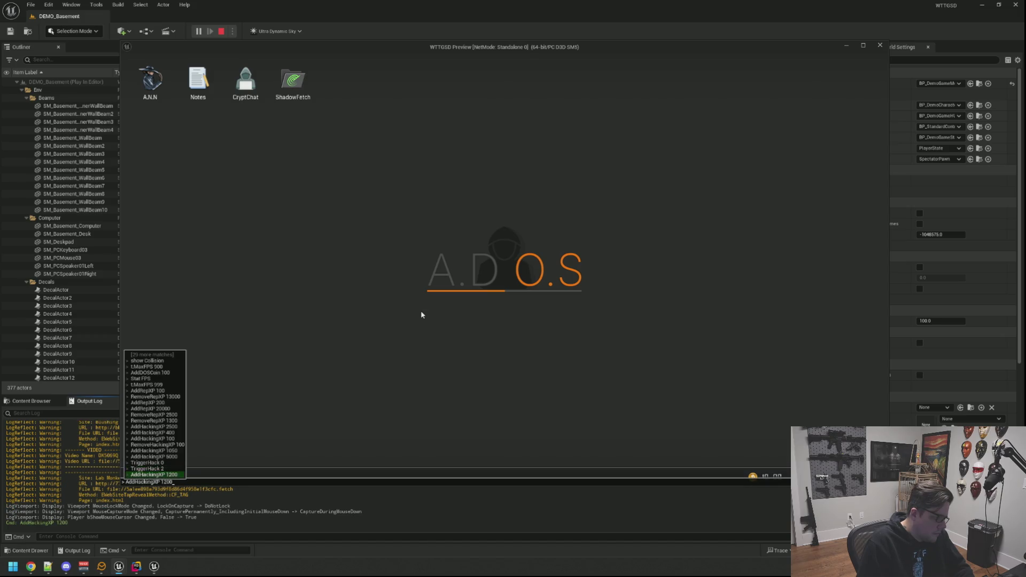
key(Return)
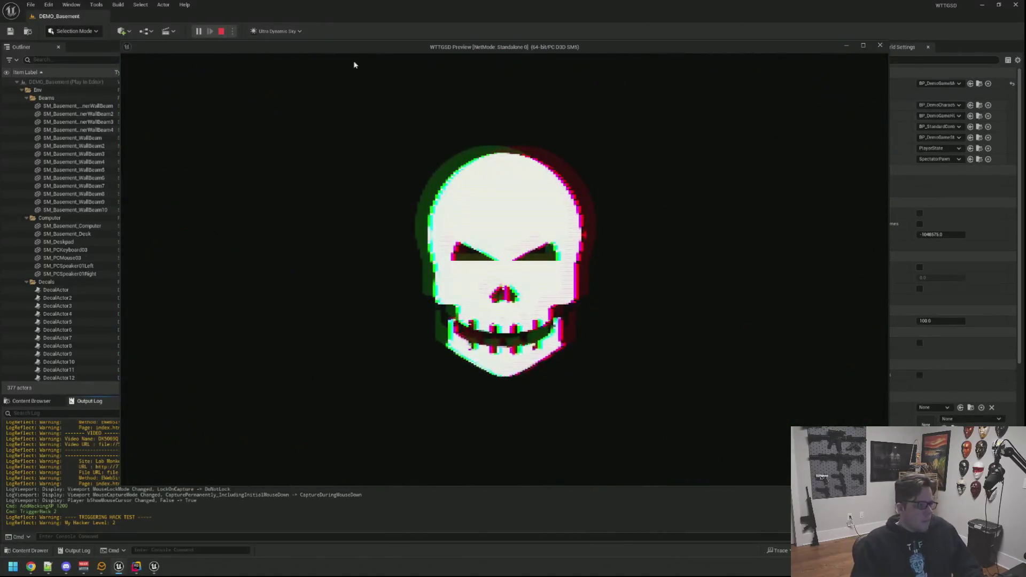
Step: Let the level-2 hack intro and minigame play out until the A.D.O.S desktop returns
drag(355, 47, 343, 47)
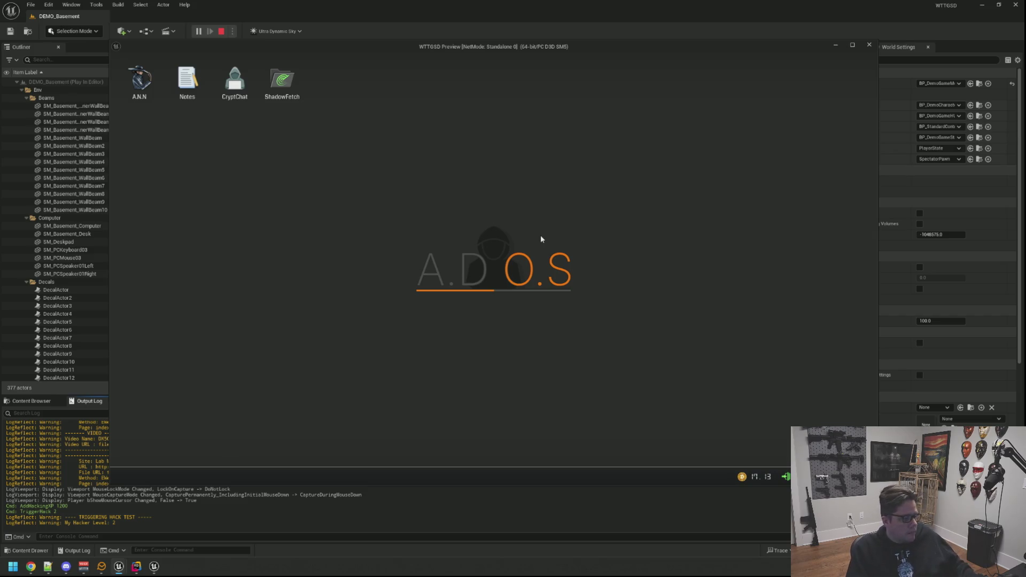
Step: Rerun TriggerHack 2 twice from the console history, finishing on the HACK BLOCKED screen
key(grave)
key(Up)
key(Return)
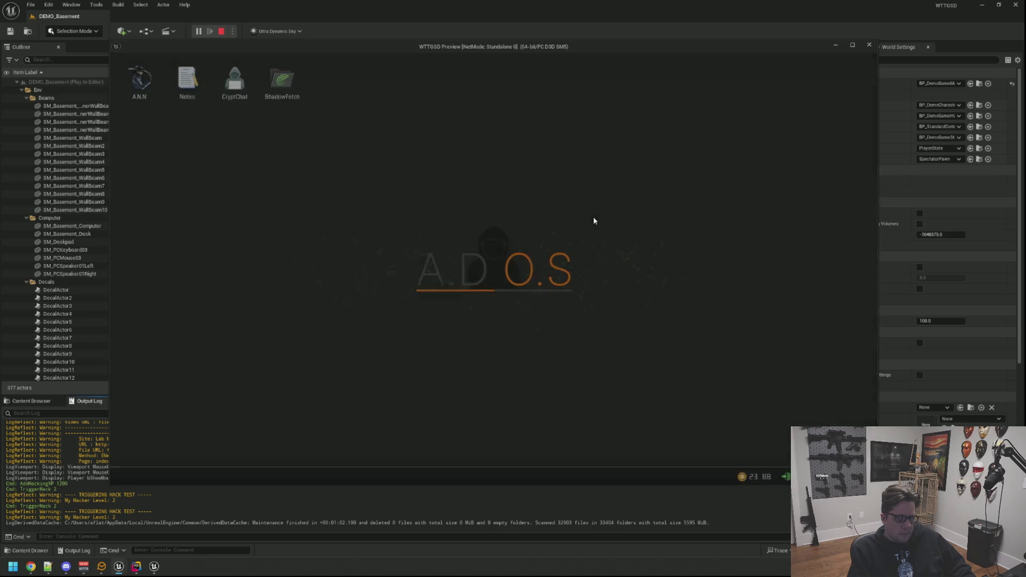
key(grave)
key(Up)
key(Return)
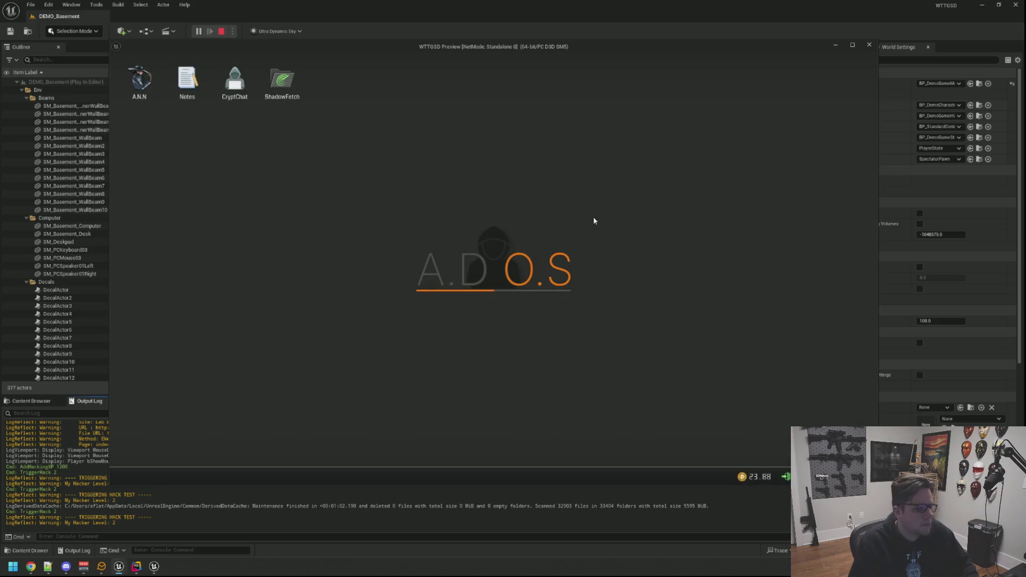
Step: Rerun TriggerHack 2 from console history and play the hack through to the A.D.O.S desktop
key(grave)
key(Up)
key(Return)
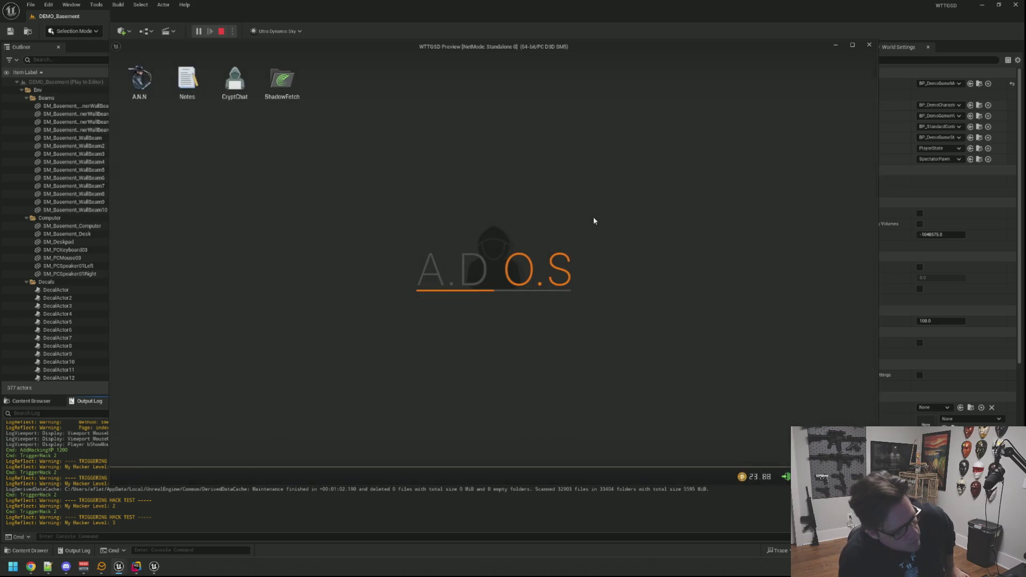
key(grave)
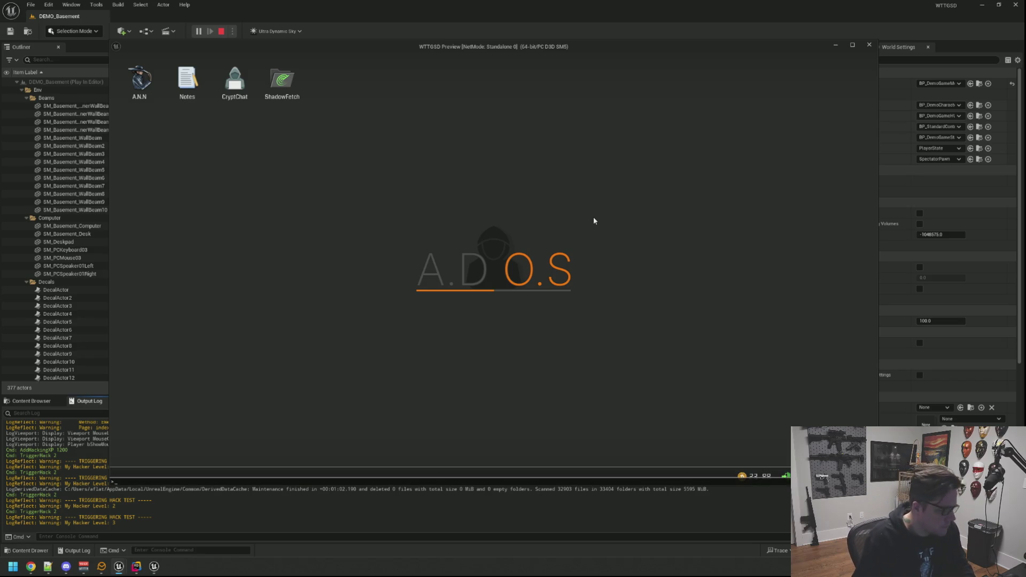
Step: Run TriggerHack 2 again, complete the hack, then get up from the computer desk
key(Up)
key(Return)
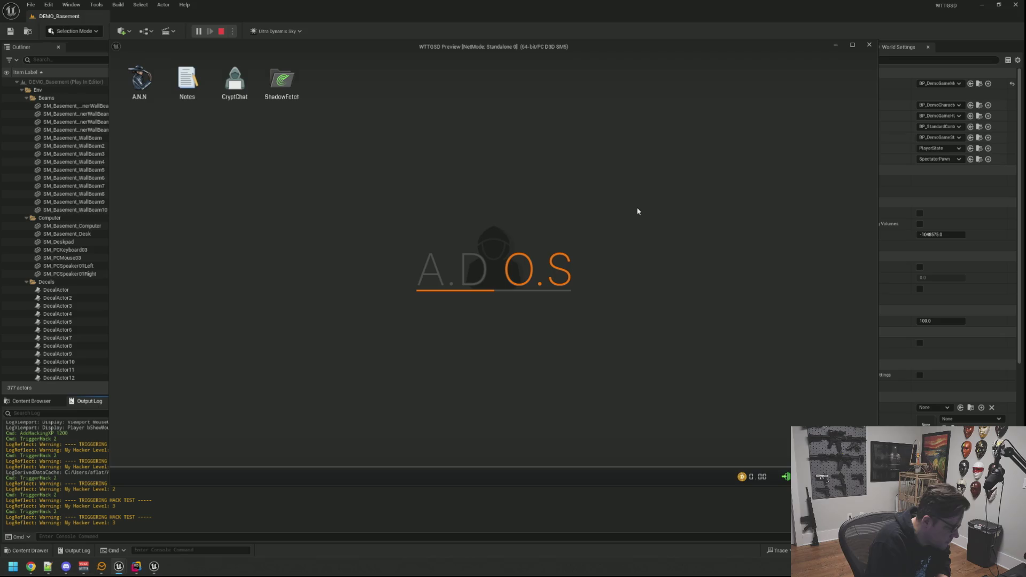
right_click(505, 227)
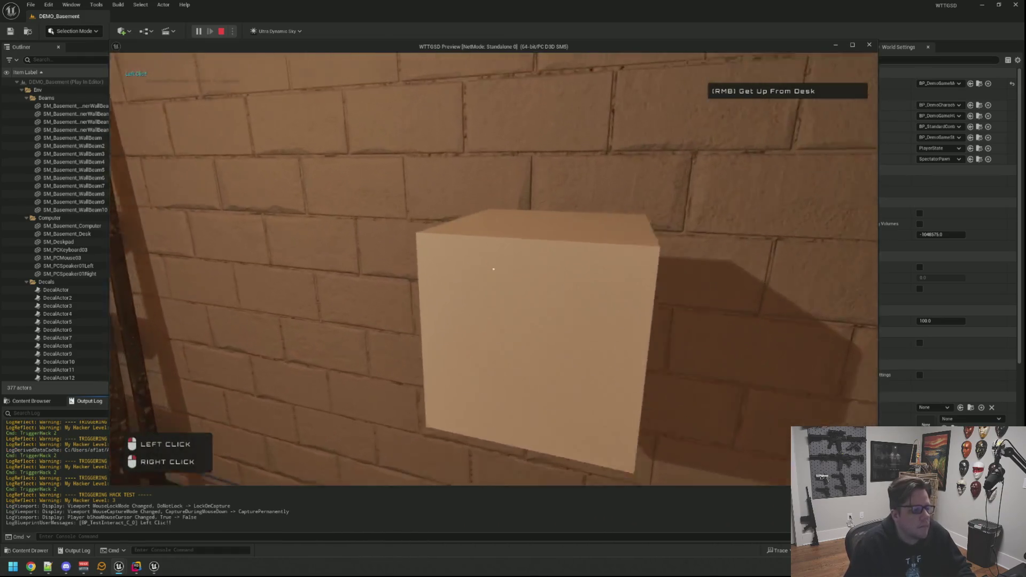
Step: Interact with the basement test cube, sit back at the desk, then stop the play session
click(493, 269)
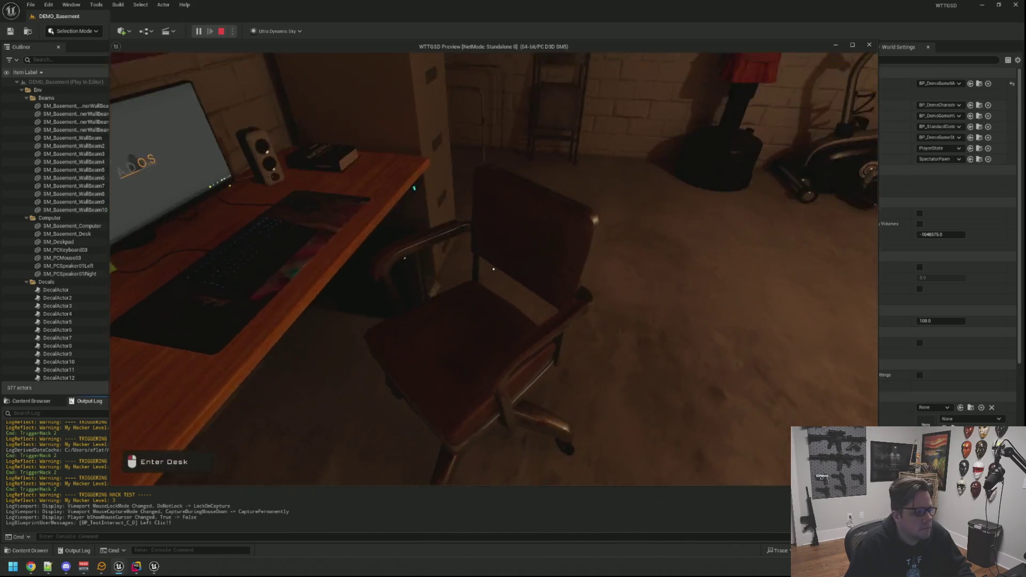
click(494, 269)
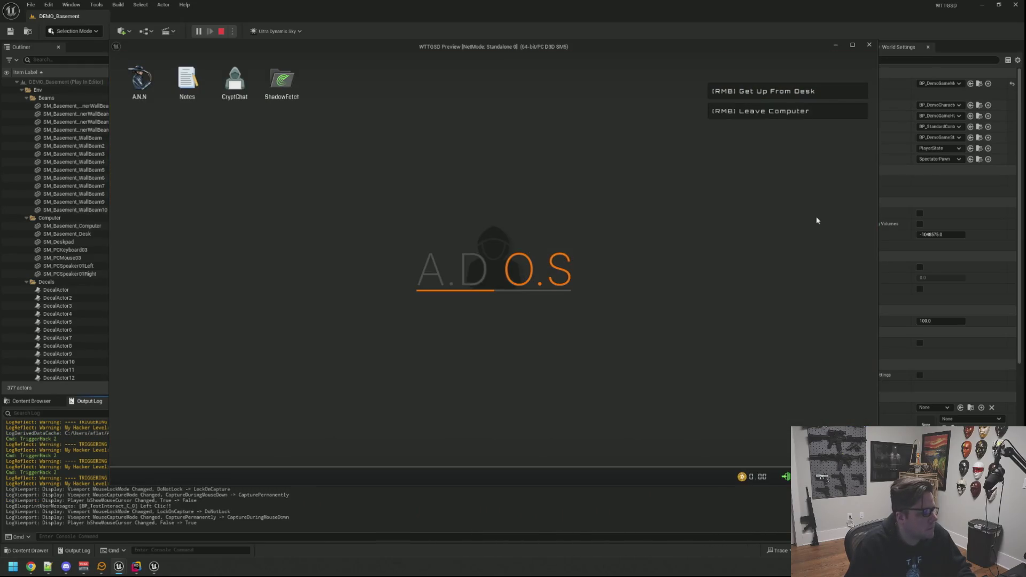
key(Up)
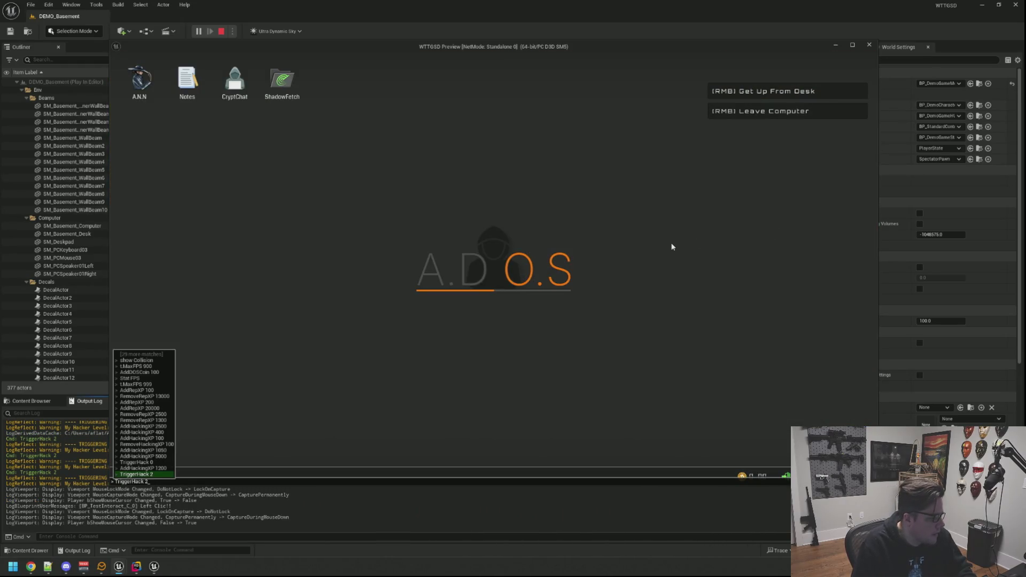
key(Up)
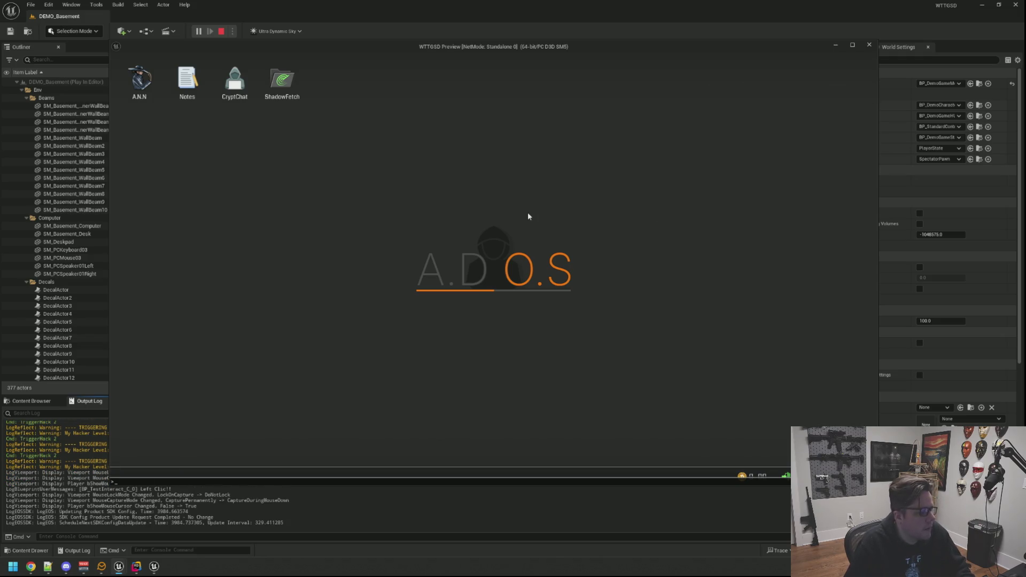
key(Escape)
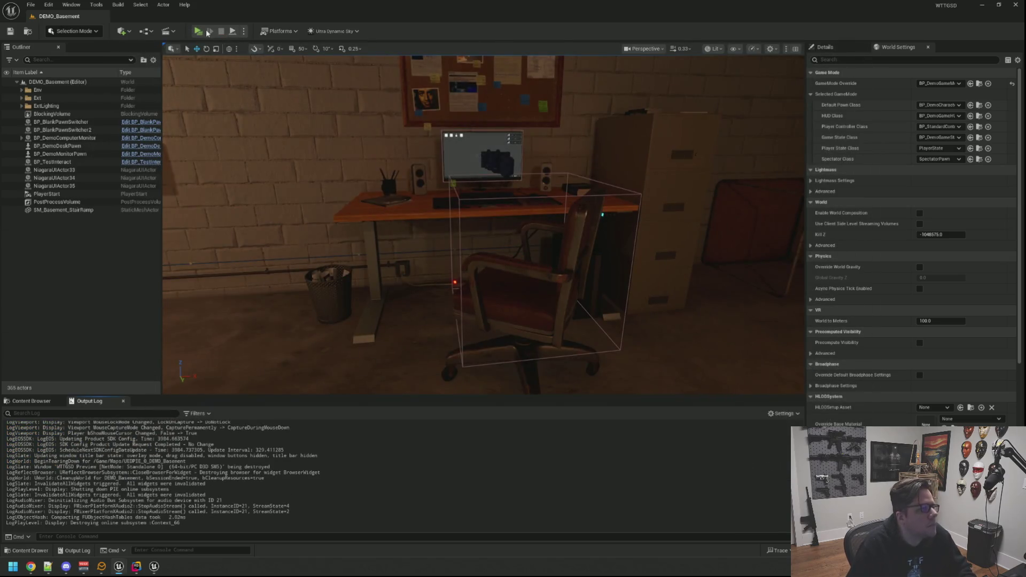
Step: Launch a new preview and trigger TriggerHack 2 from the console history
click(198, 31)
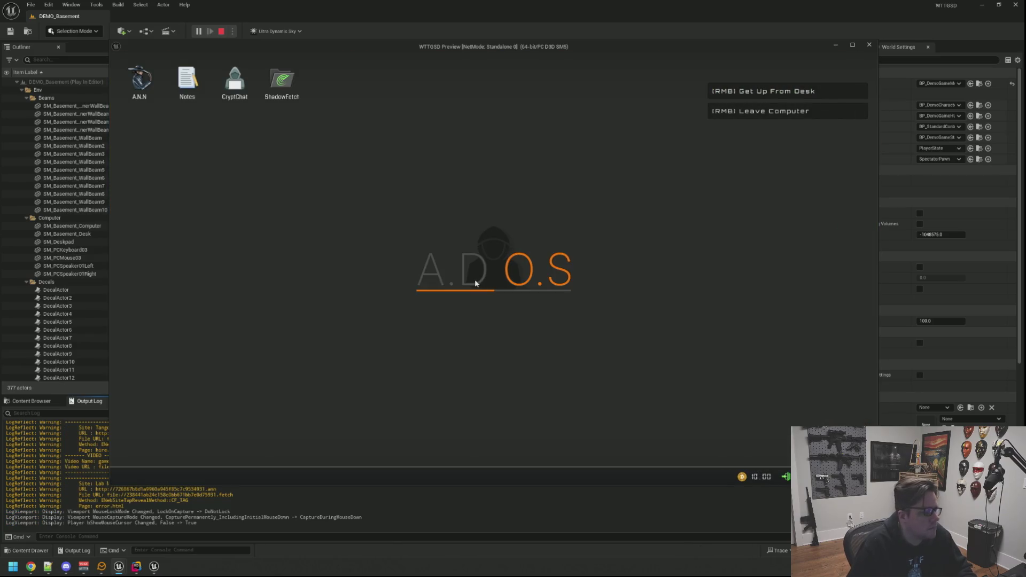
key(grave)
key(Up)
key(Return)
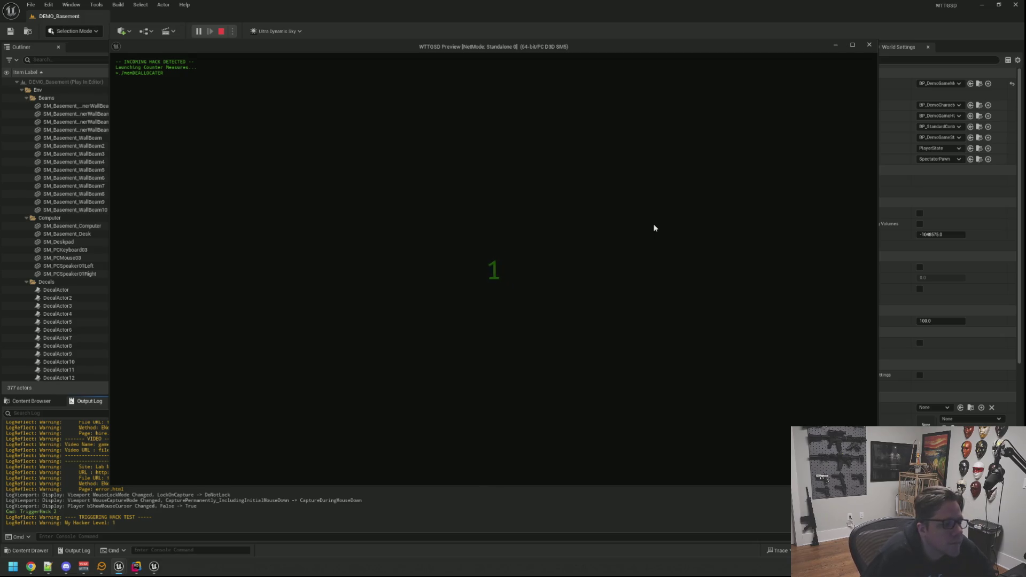
Step: Answer the prompted Space and arrow keys until the DEALLOCATING bar completes and blocks the hack
key(space)
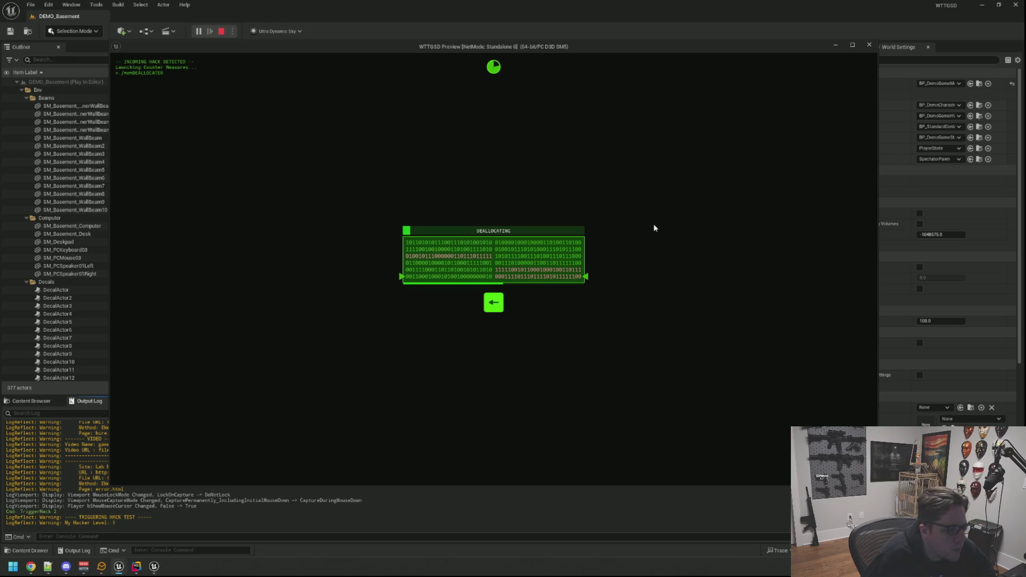
key(Left)
key(Up)
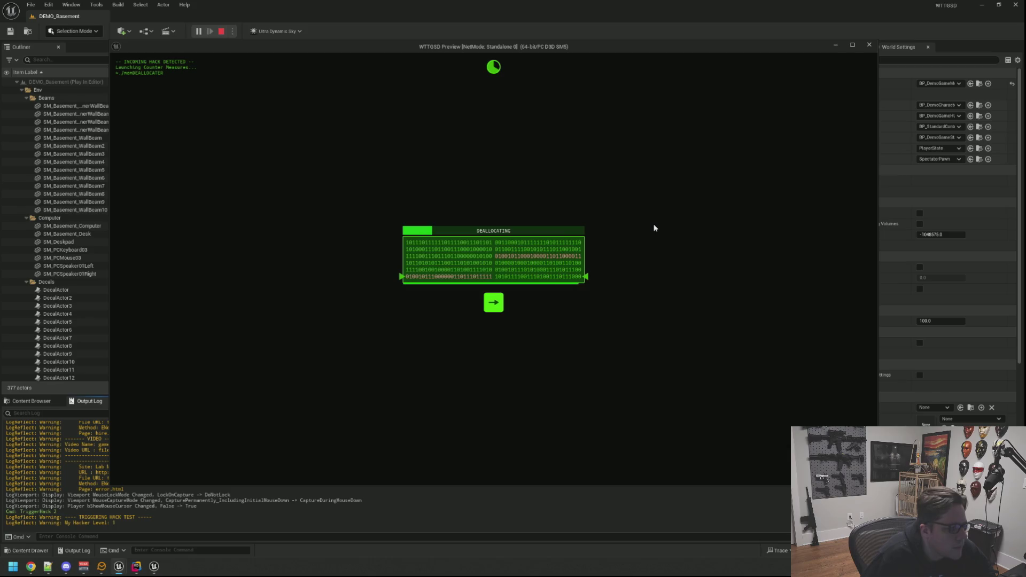
key(Right)
key(Left)
key(space)
key(space)
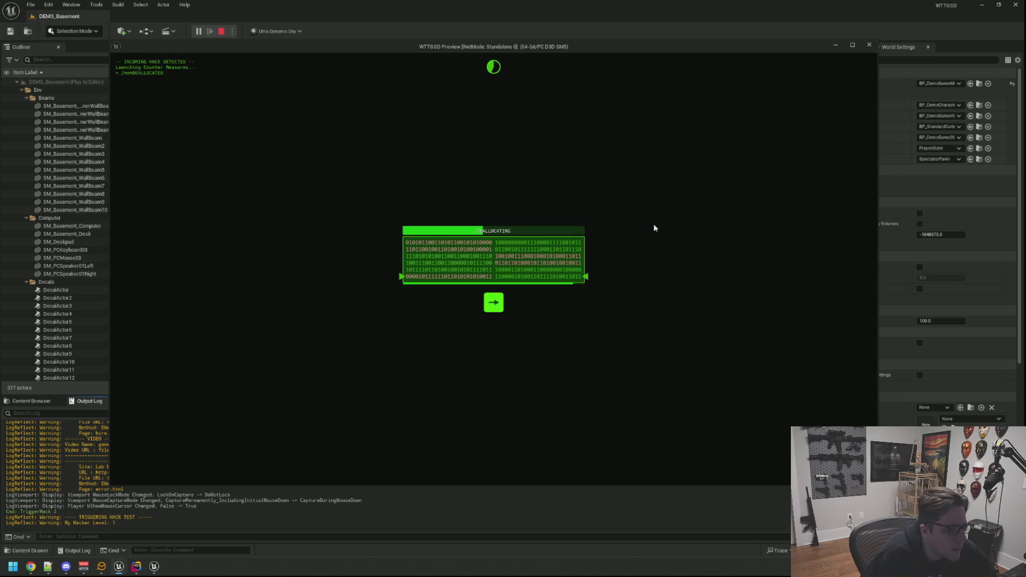
key(space)
key(space)
key(space)
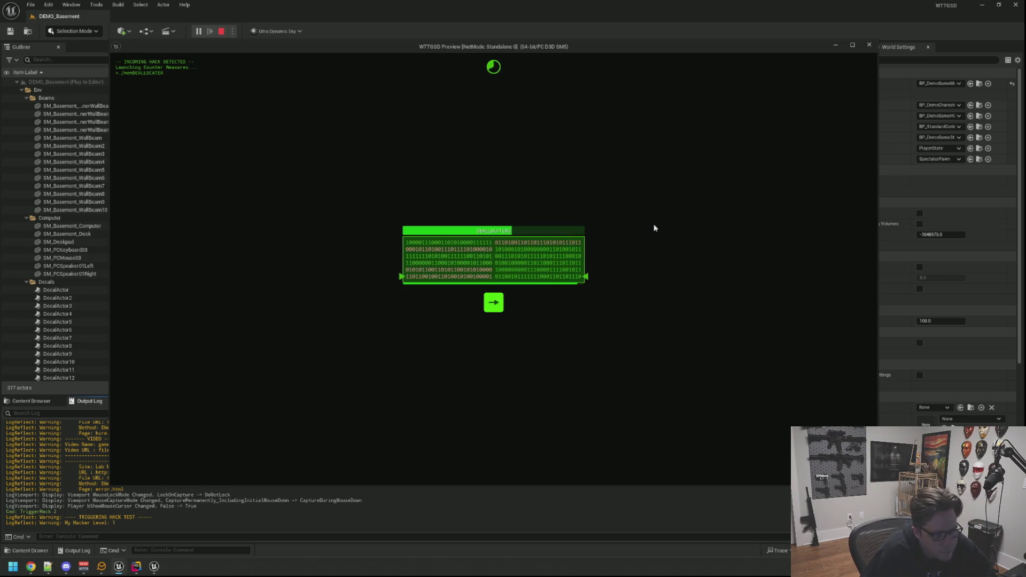
key(space)
key(space)
key(space)
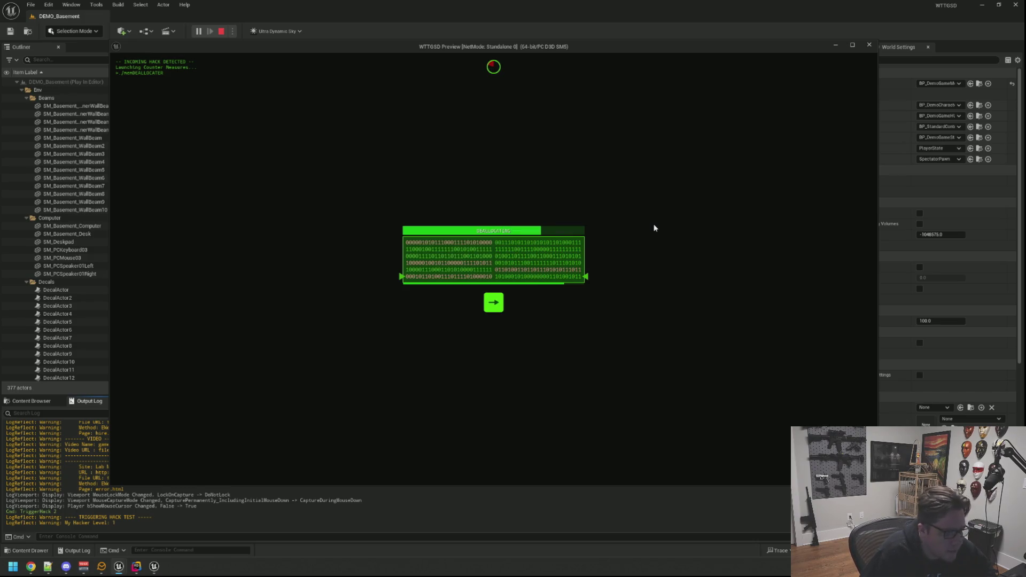
key(space)
key(space)
key(space)
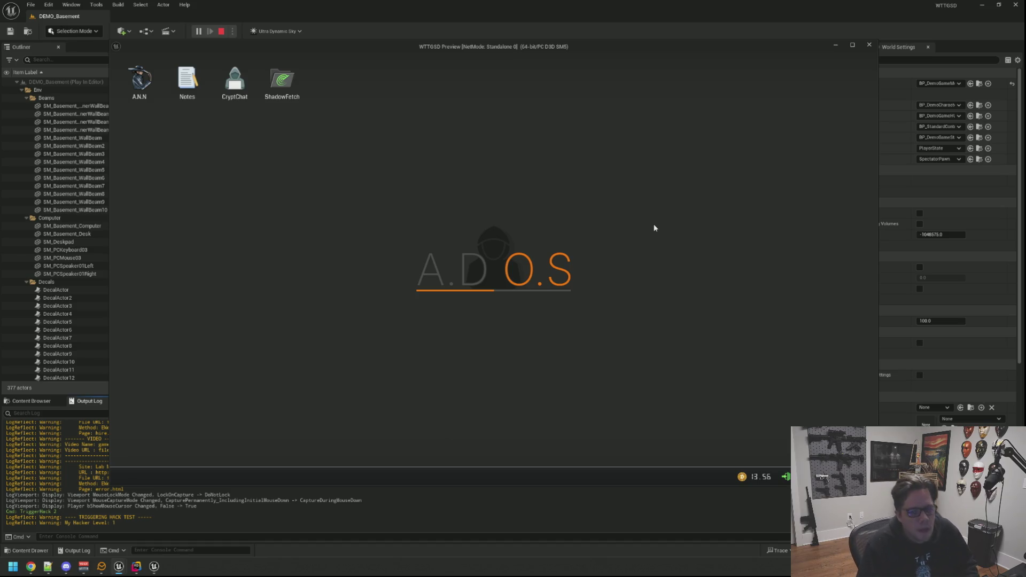
Step: Trigger the TriggerHack 2 test once more from the console history
key(grave)
key(Up)
key(Return)
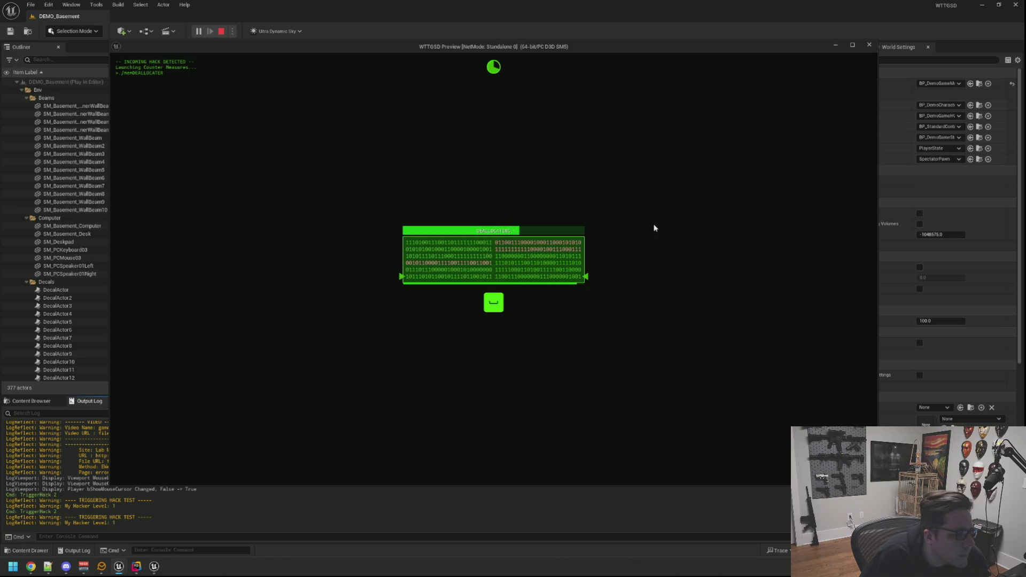
Step: Run the deallocation to HACK BLOCKED, then stop the preview and return to the editor
key(space)
key(space)
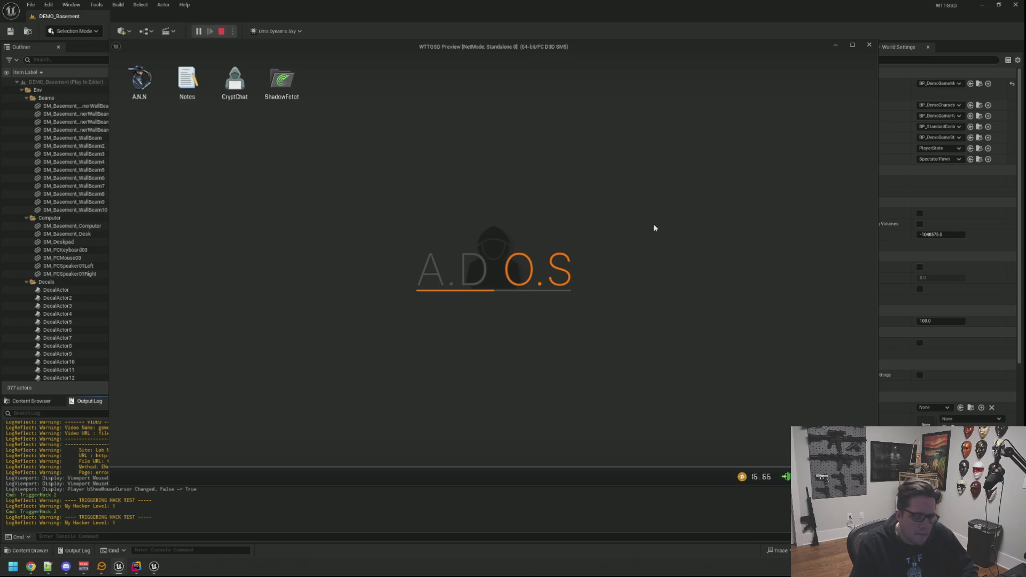
key(Escape)
scroll(565, 191, up, 5)
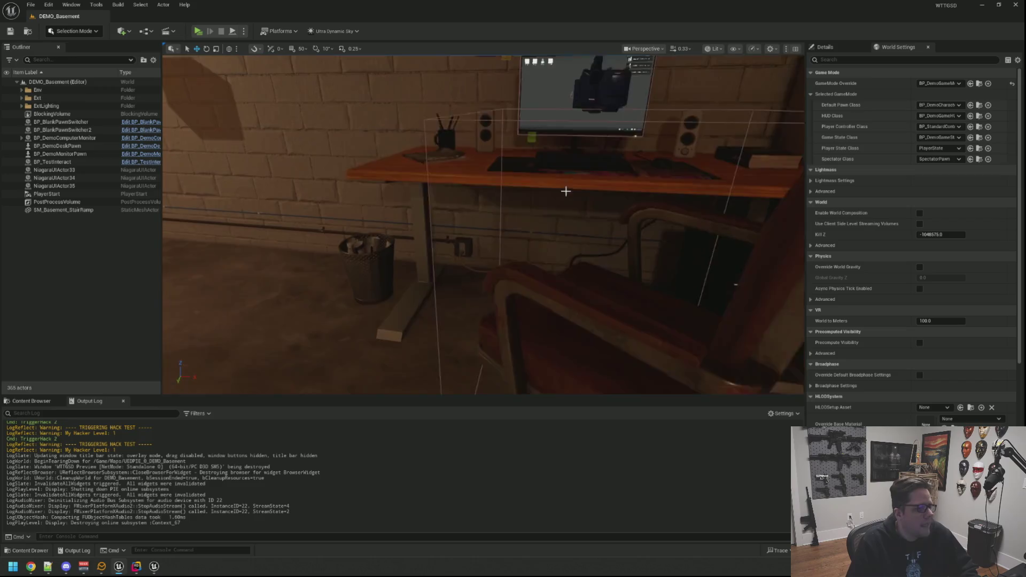
key(super)
Step: In GitHub Desktop, commit the 13 changed files to main with summary 'Q' and description 'QQ'
text(github)
key(Return)
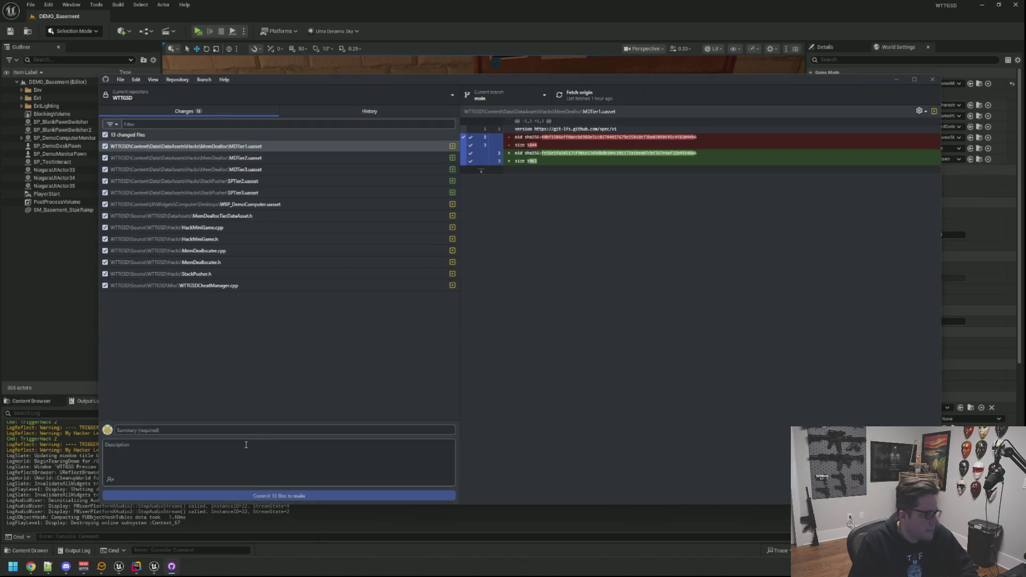
click(246, 431)
text(Q)
click(246, 457)
text(QQ)
click(274, 496)
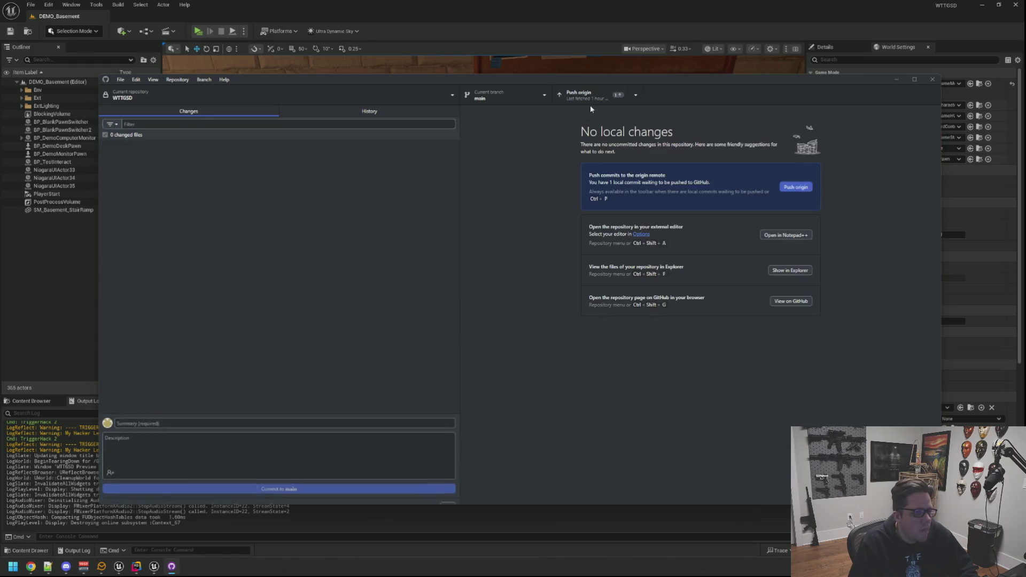
Step: Push the commit to origin, close GitHub Desktop, and return to the Unreal log window
click(589, 99)
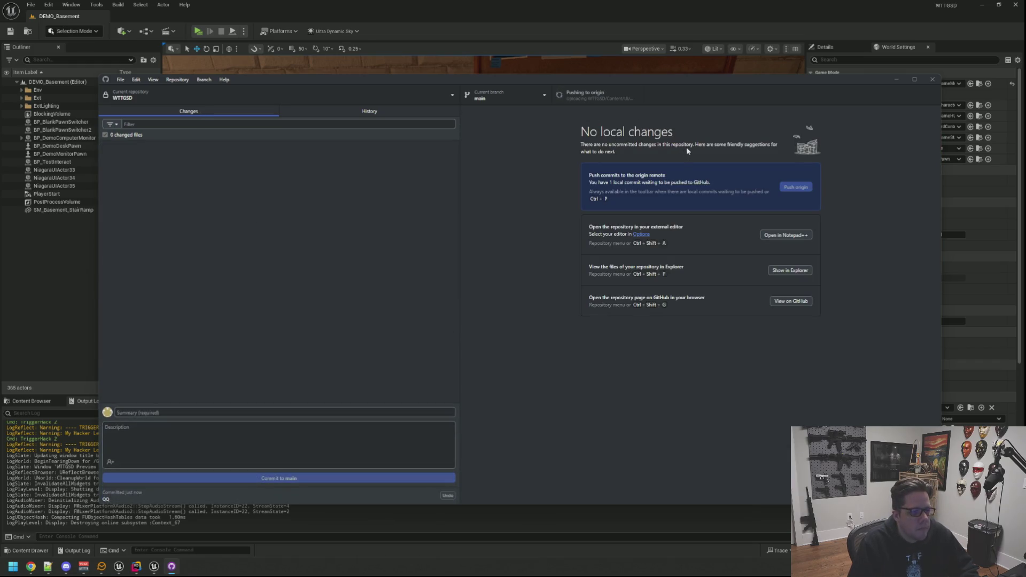
click(931, 80)
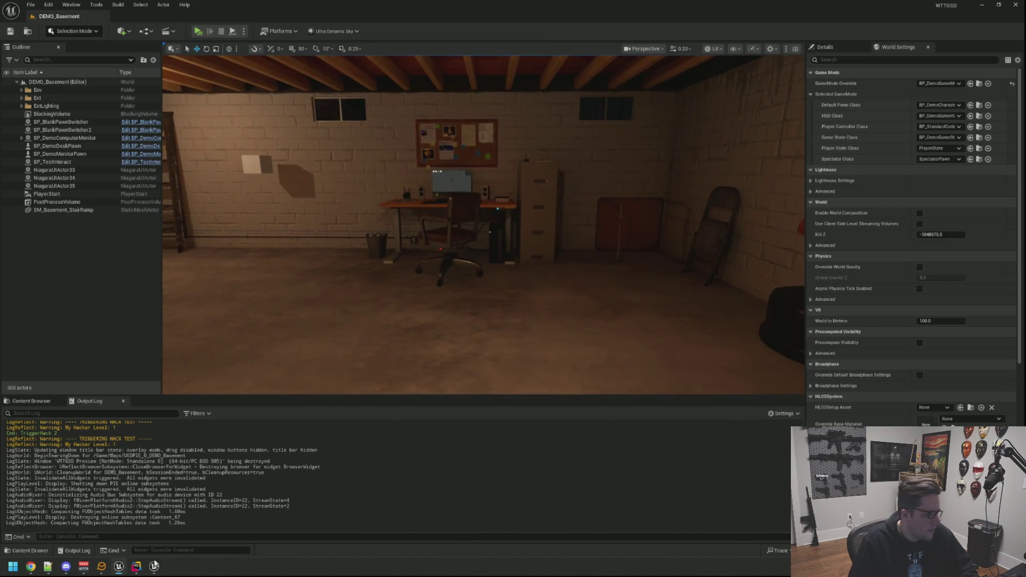
click(154, 566)
right_click(154, 566)
Step: Switch to Rider and inspect the WTTGSDTypes include in the header
click(156, 549)
click(154, 566)
right_click(153, 566)
click(136, 566)
scroll(588, 348, up, 10)
scroll(579, 372, up, 10)
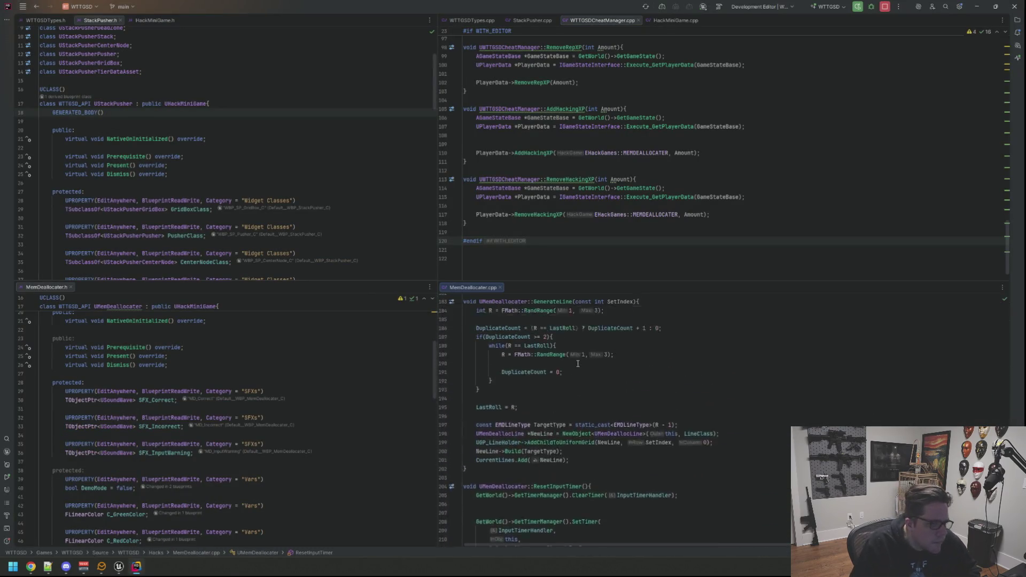
scroll(160, 342, up, 6)
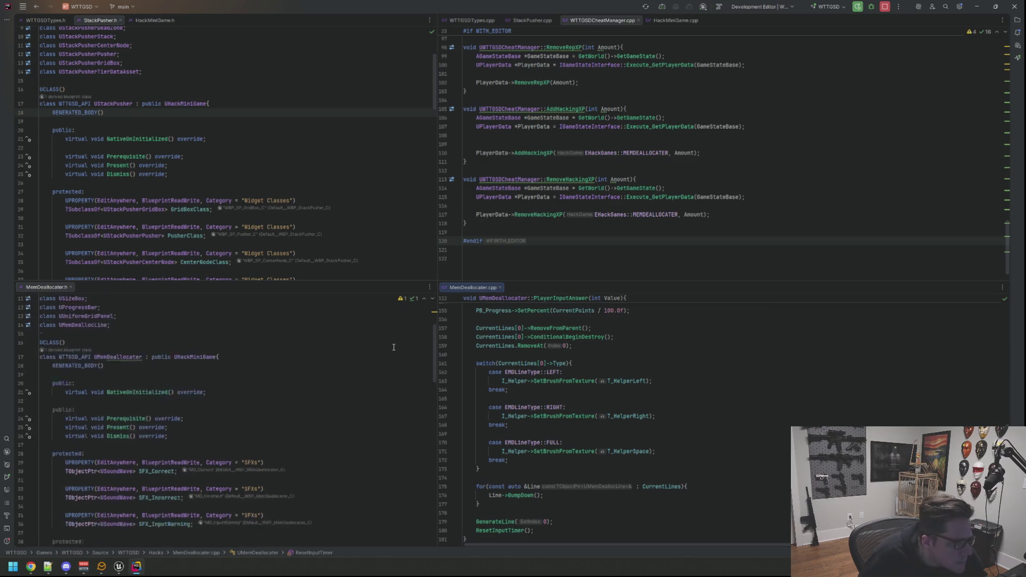
click(161, 333)
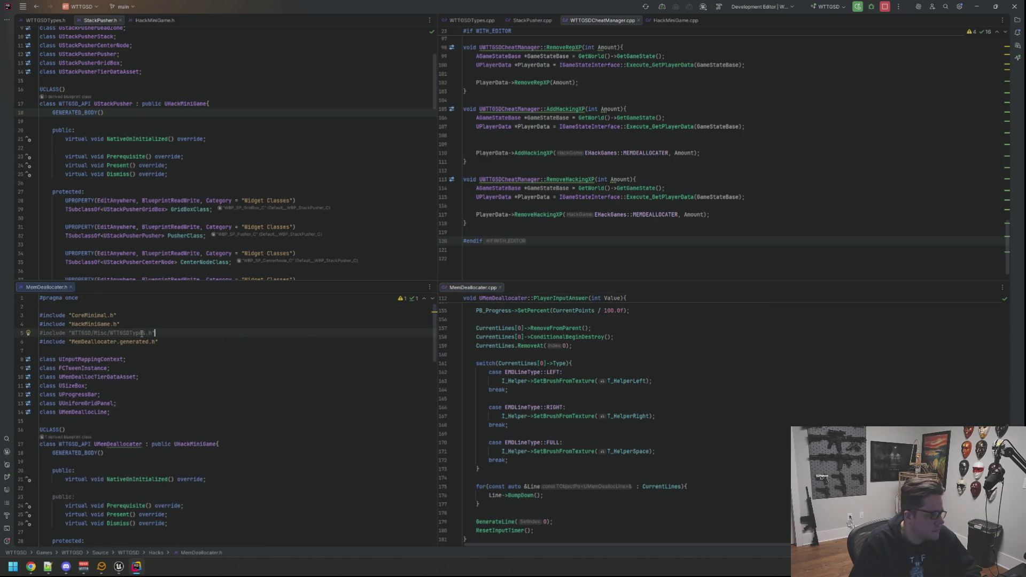
scroll(257, 350, down, 10)
scroll(256, 350, down, 5)
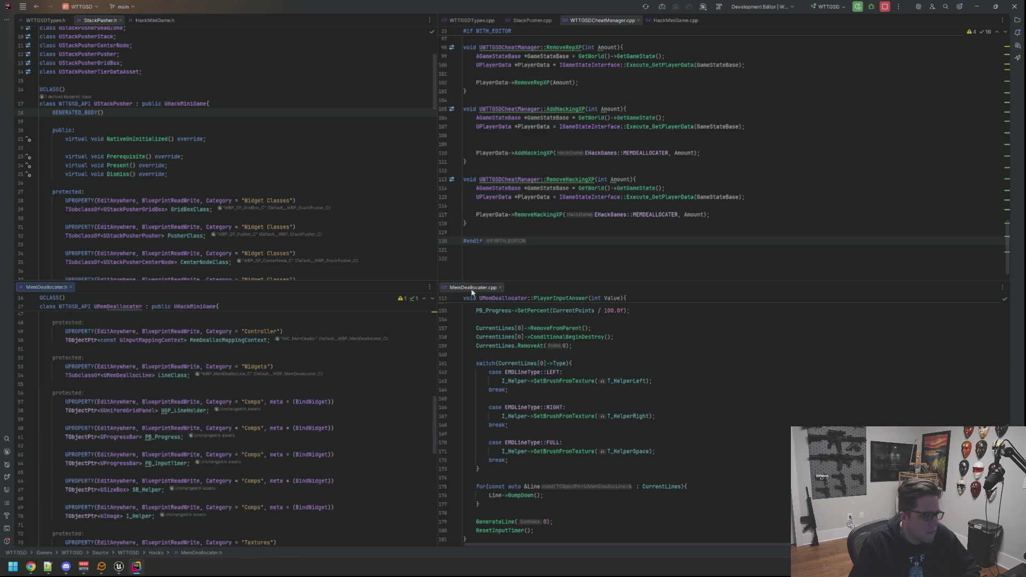
Step: Close MemDeallocater.cpp, MemDeallocater.h and WTTGSDCheatManager.cpp
middle_click(472, 289)
middle_click(65, 289)
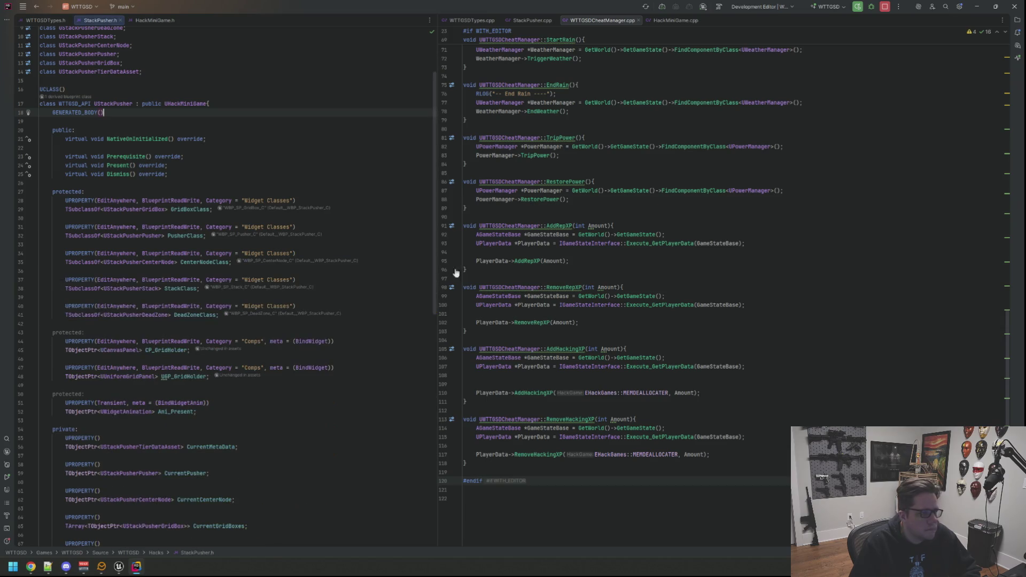
scroll(583, 334, up, 15)
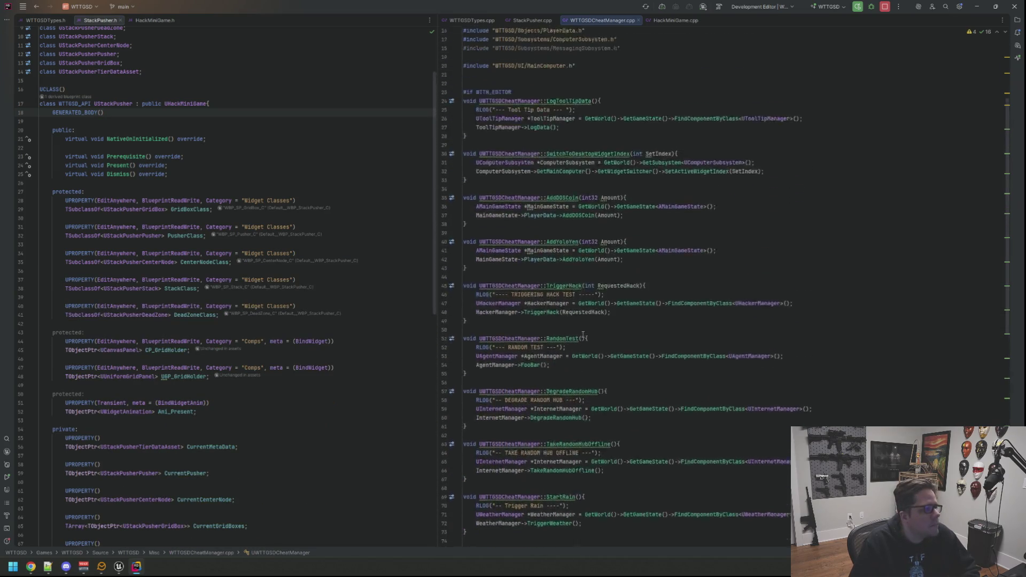
scroll(583, 335, up, 1)
scroll(598, 139, up, 3)
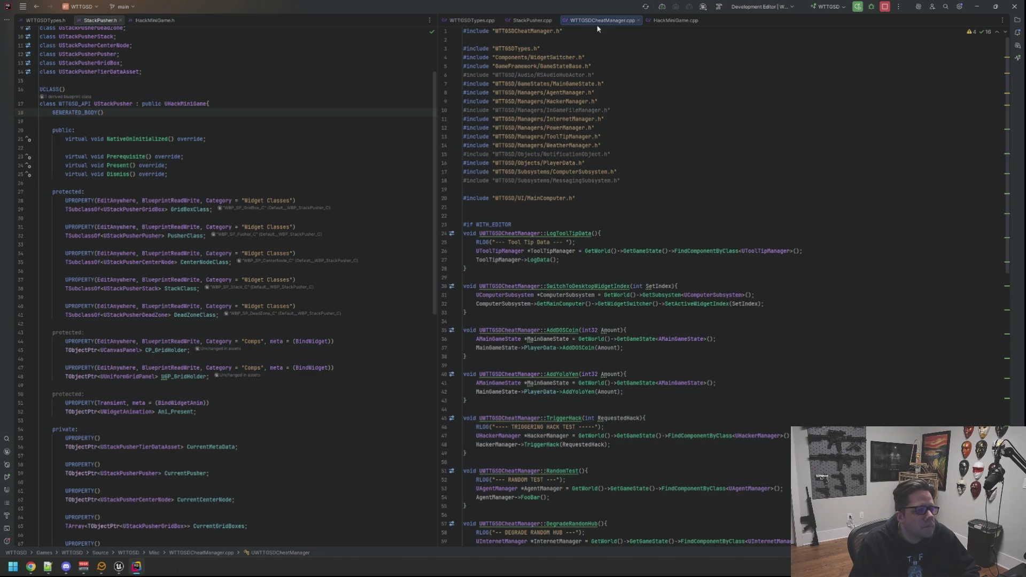
middle_click(599, 21)
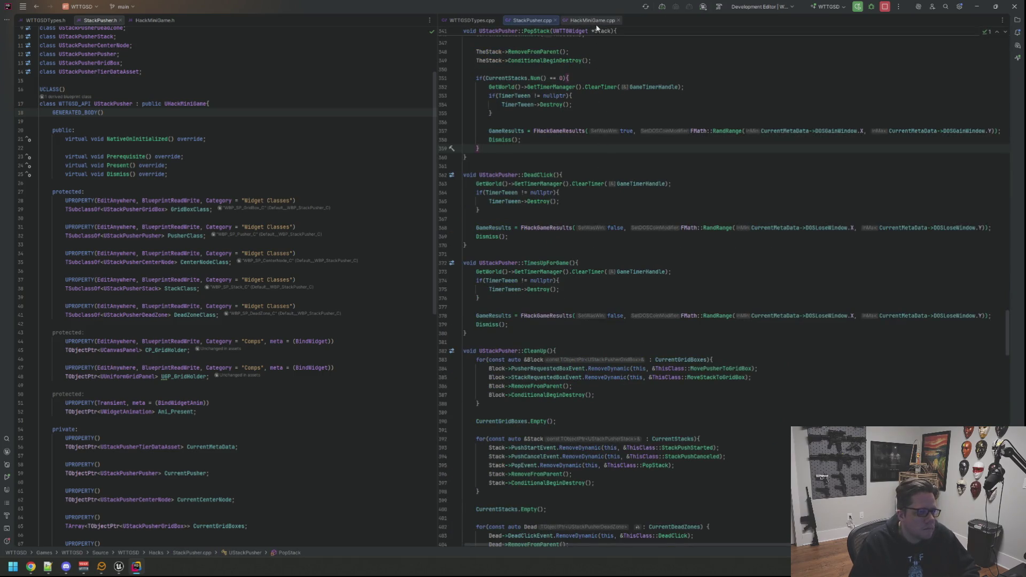
Step: Cut the My Hacker Level log line from HackMiniGame.cpp
click(592, 21)
scroll(670, 270, up, 6)
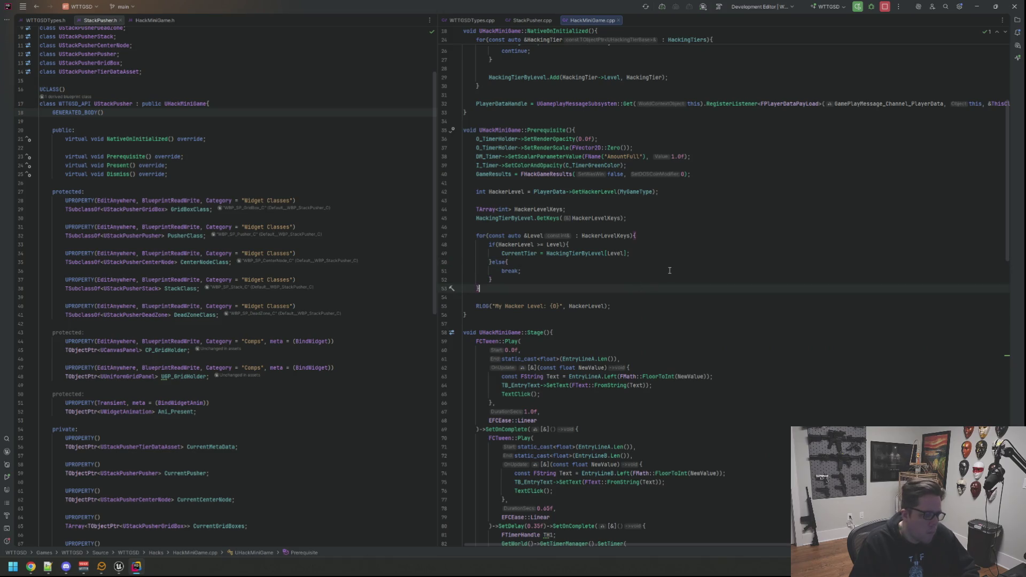
key(Down)
key(Down)
key(ctrl+x)
key(Up)
key(Up)
key(Up)
scroll(590, 92, up, 7)
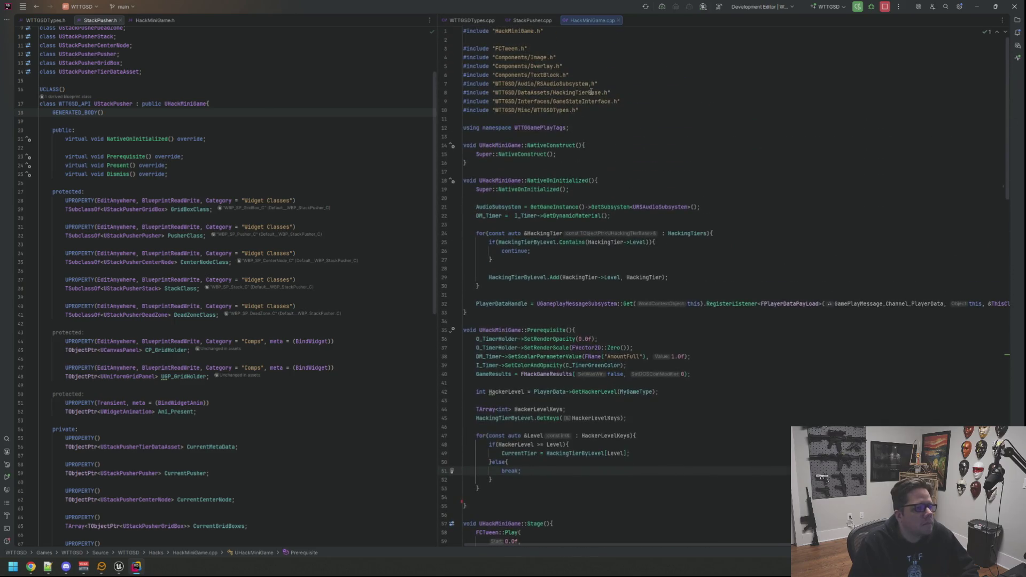
Step: Close HackMiniGame.cpp, StackPusher.cpp, HackMiniGame.h and StackPusher.h
click(155, 20)
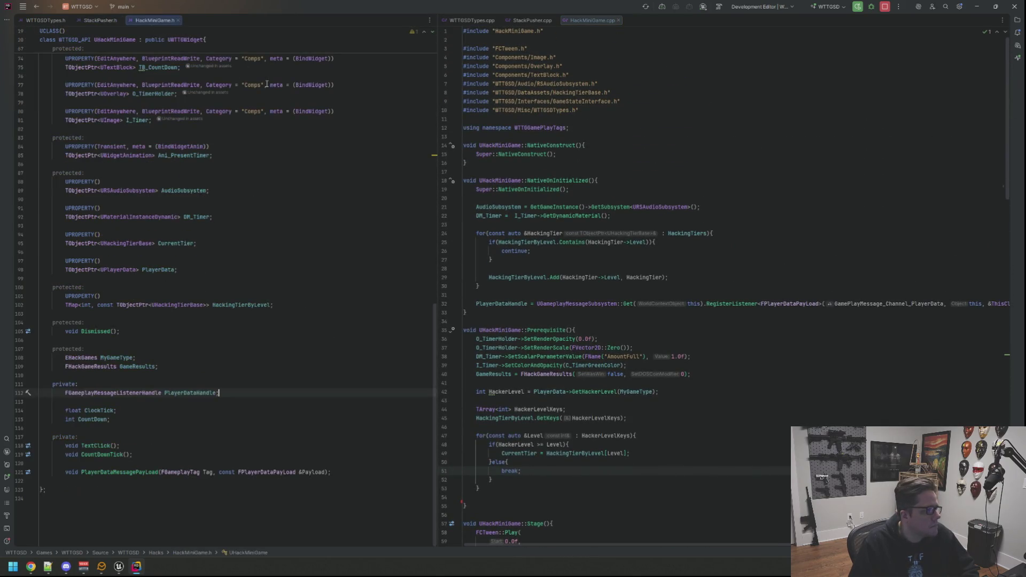
middle_click(584, 22)
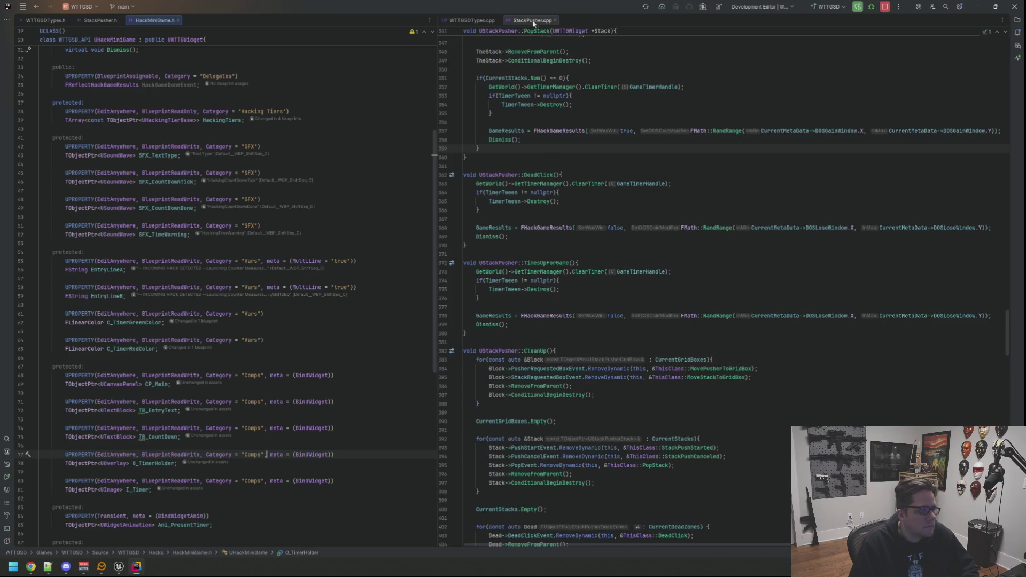
middle_click(532, 20)
middle_click(164, 19)
middle_click(100, 21)
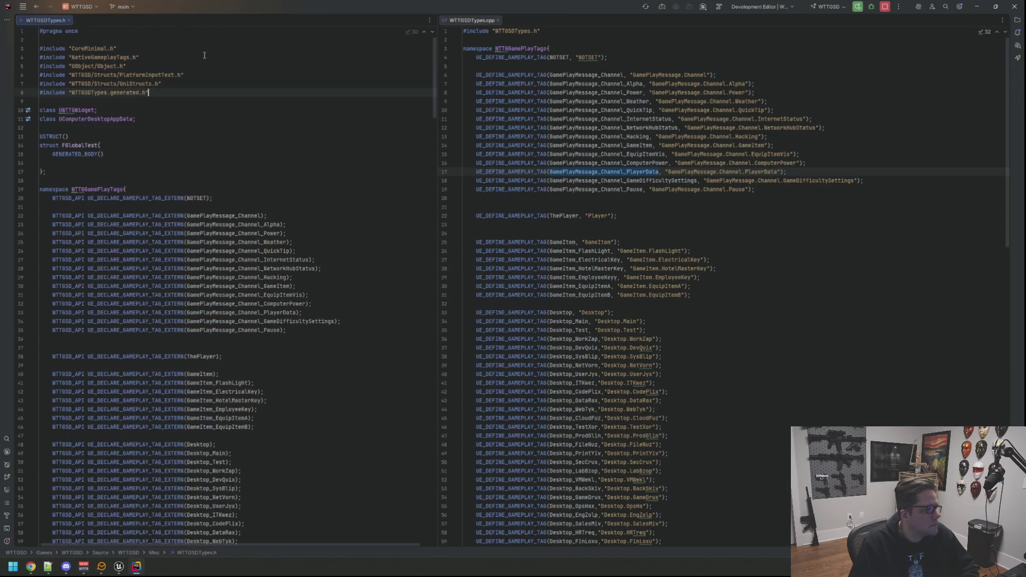
Step: Find and open HackerManager.h with Search Everywhere
key(shift)
key(shift)
key(BackSpace)
text(Hacker)
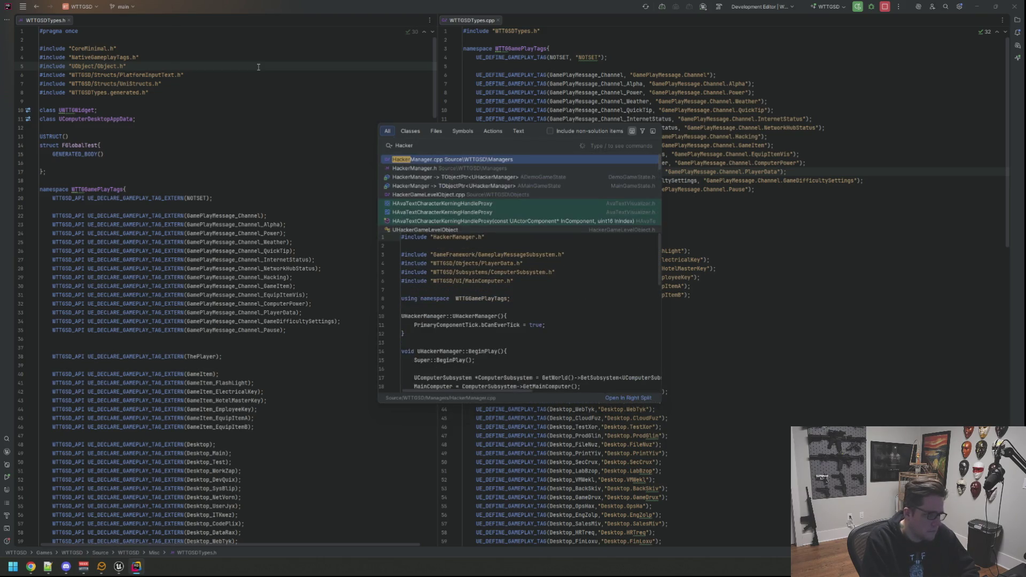
key(Down)
key(Return)
Step: Jump to BeginPlay's definition and place HackerManager.cpp in the right-hand split
click(125, 186)
double_click(121, 176)
key(F12)
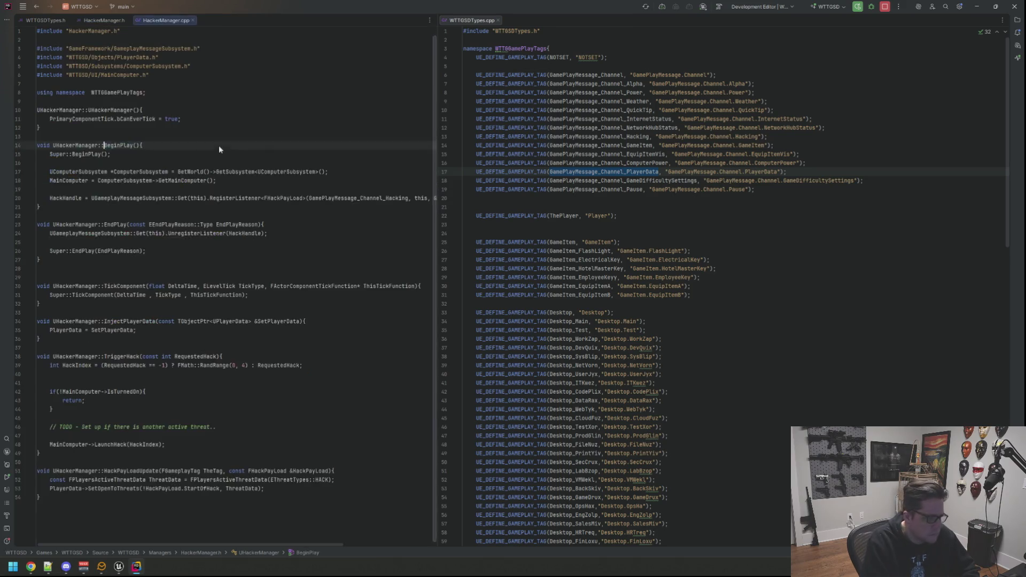
mouse_move(171, 20)
mouse_down()
mouse_move(598, 48)
mouse_move(550, 20)
mouse_up()
Step: Review BeginPlay in HackerManager.cpp, checking UGameplayMessageSubsystem docs and the WTTGGamePlayTags namespace
click(595, 152)
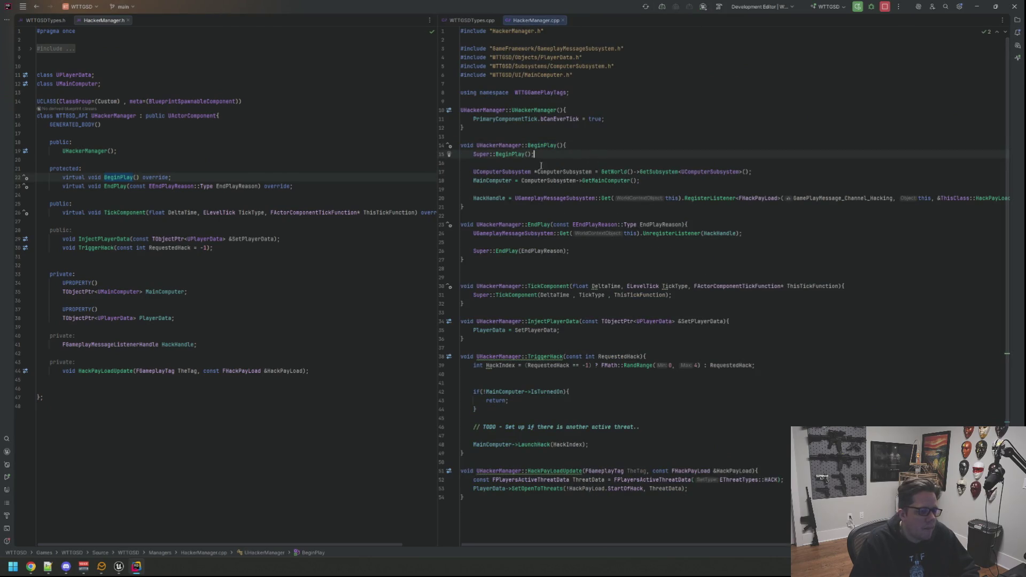
click(488, 268)
mouse_move(533, 231)
click(590, 163)
click(590, 146)
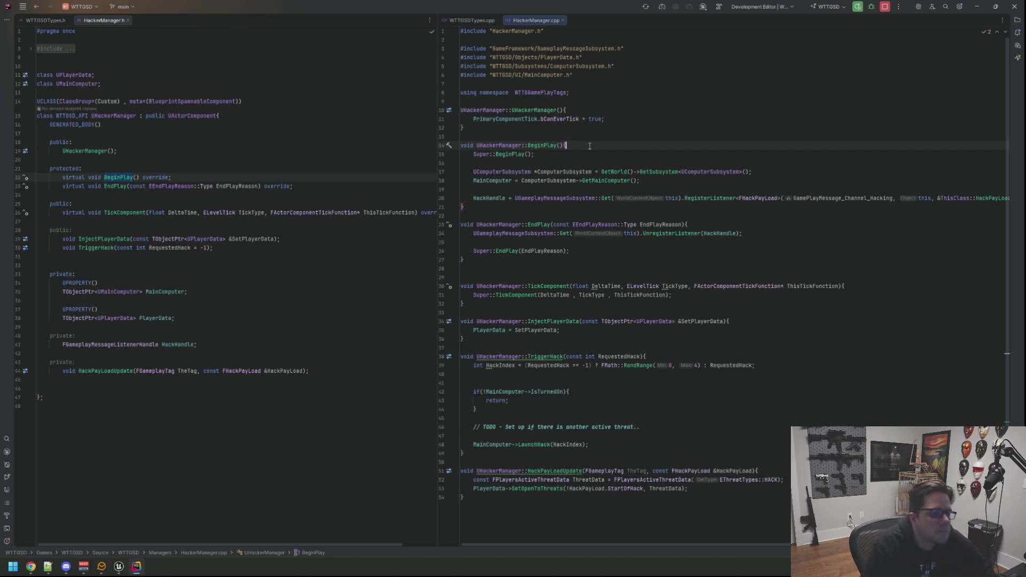
click(515, 92)
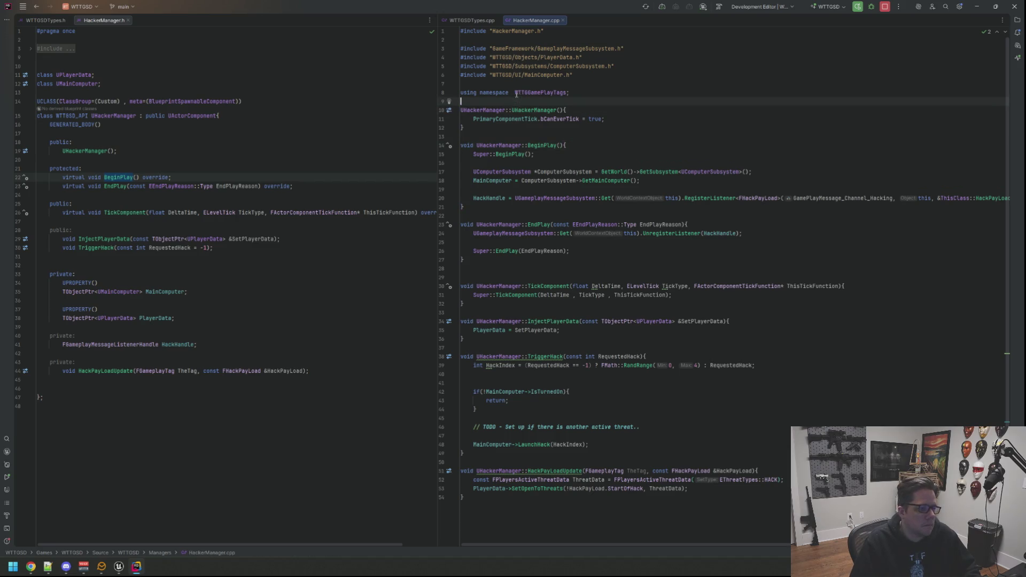
key(Down)
key(Down)
key(Down)
key(Down)
key(Down)
key(Down)
key(End)
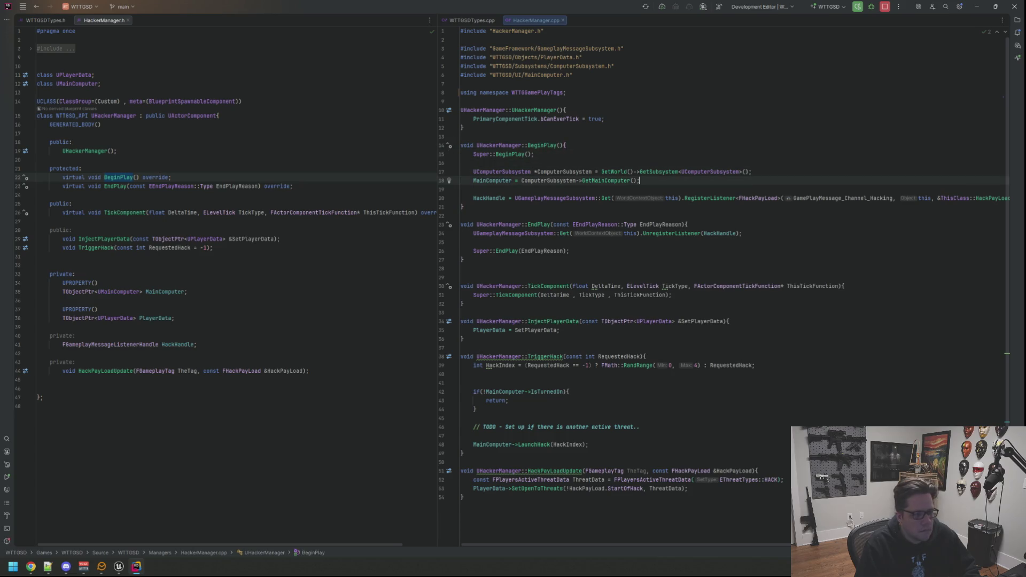
Step: Open DemoGameMode.cpp, then return to HackerManager.cpp after the GetMainComputer line
key(shift)
key(shift)
text(DemoO)
key(Return)
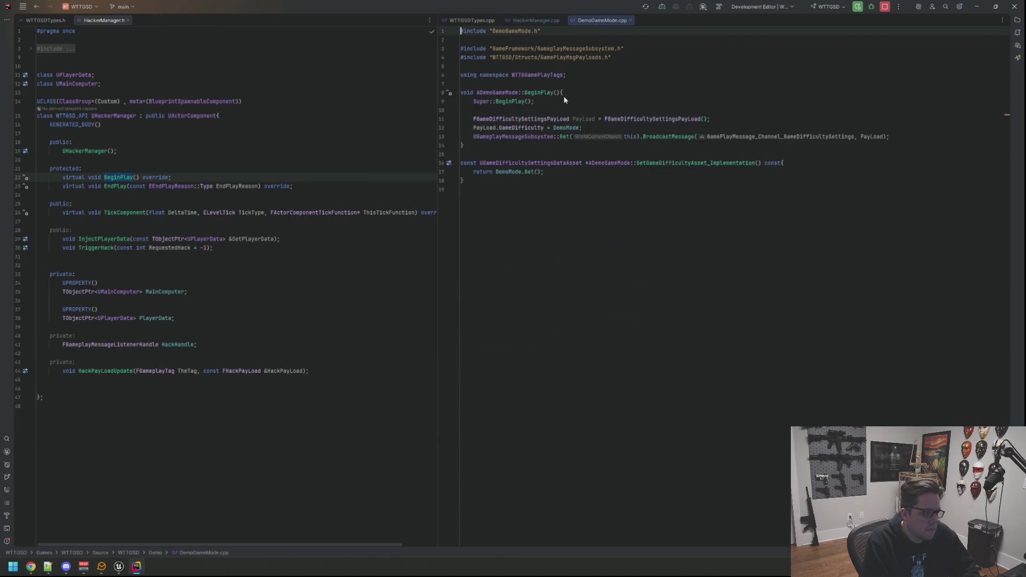
click(575, 202)
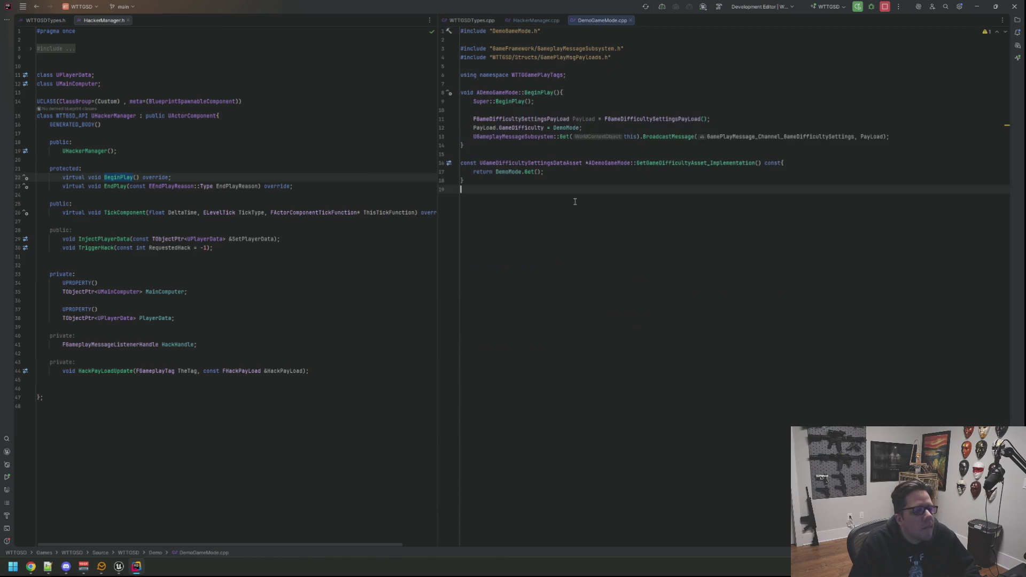
click(536, 20)
click(607, 185)
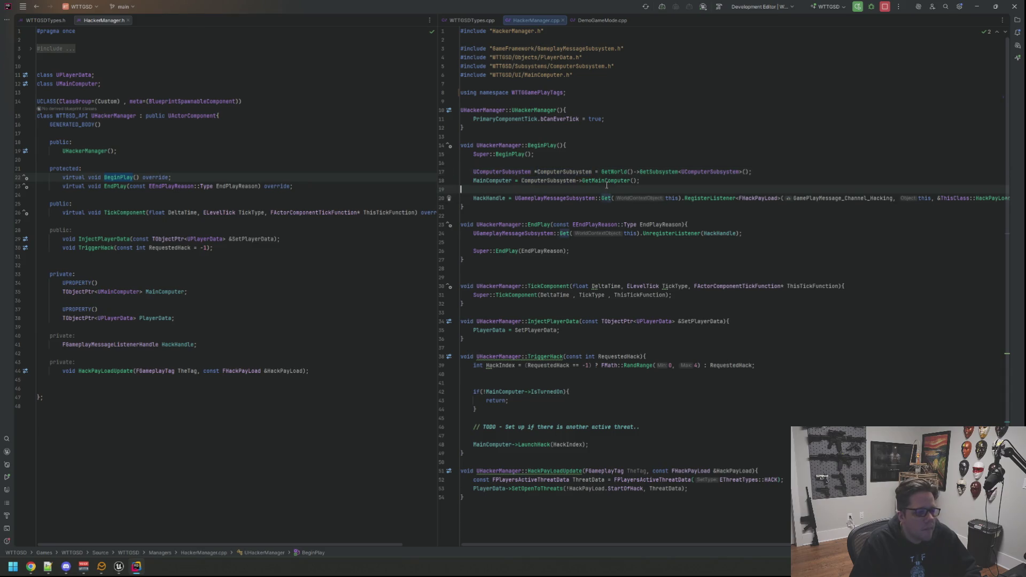